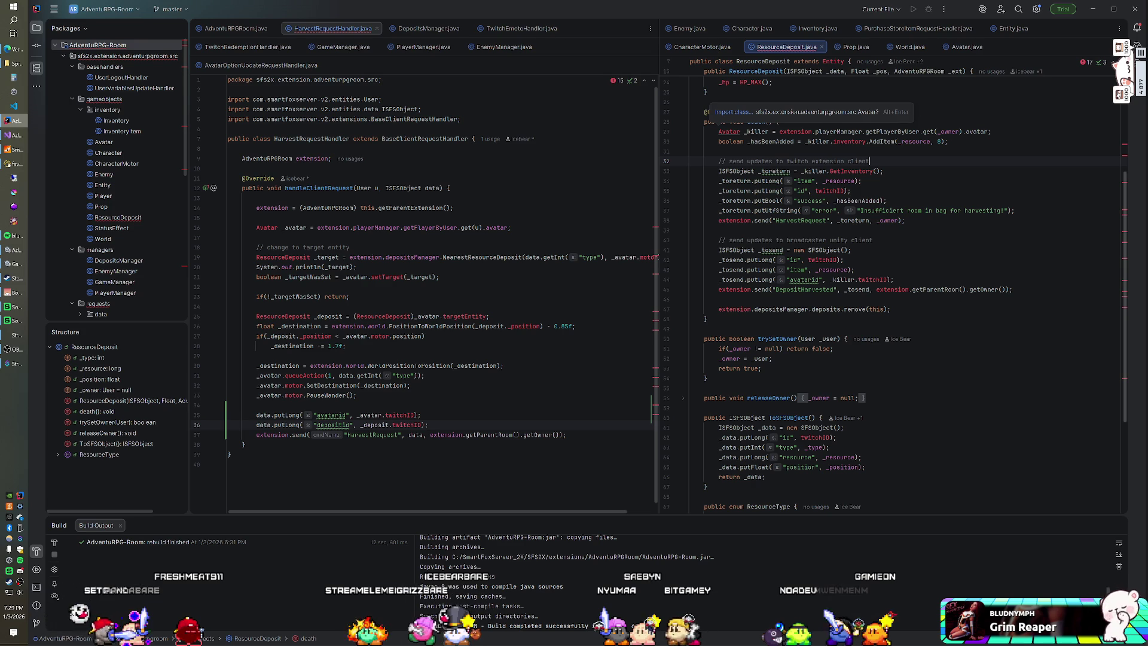
Replace 'HarvestRequest' with 'EntityDeath' in the death() send call of ResourceDeposit.java.
double_click(801, 220)
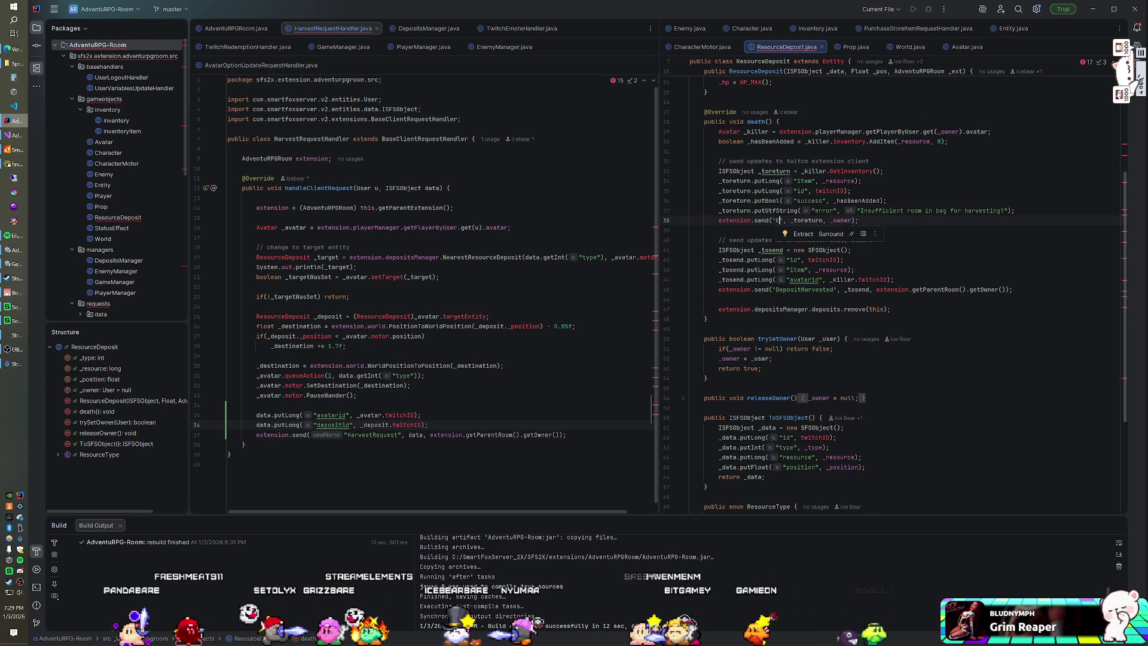
type("Entity")
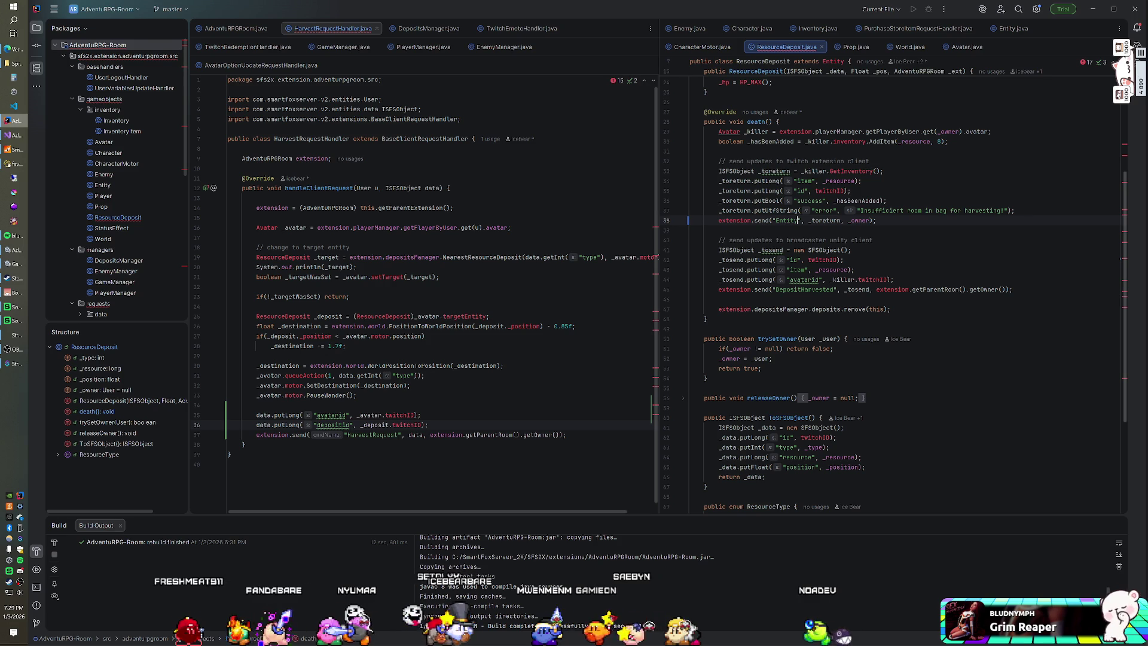
type("D")
type("eath")
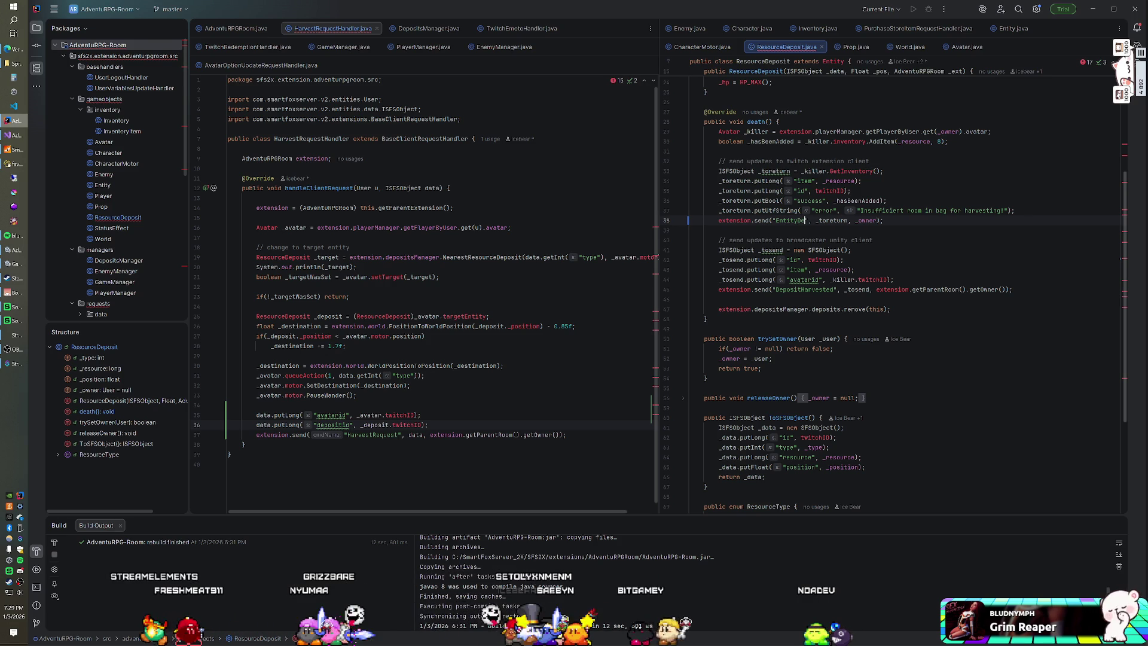
left_click(843, 260)
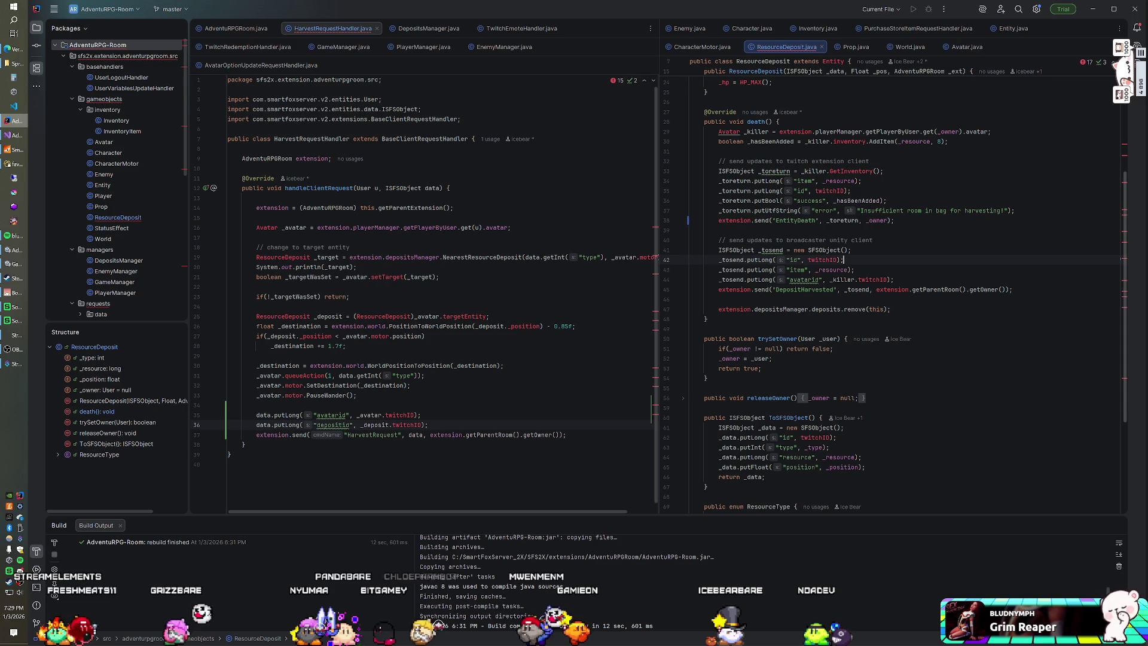
left_click(893, 279)
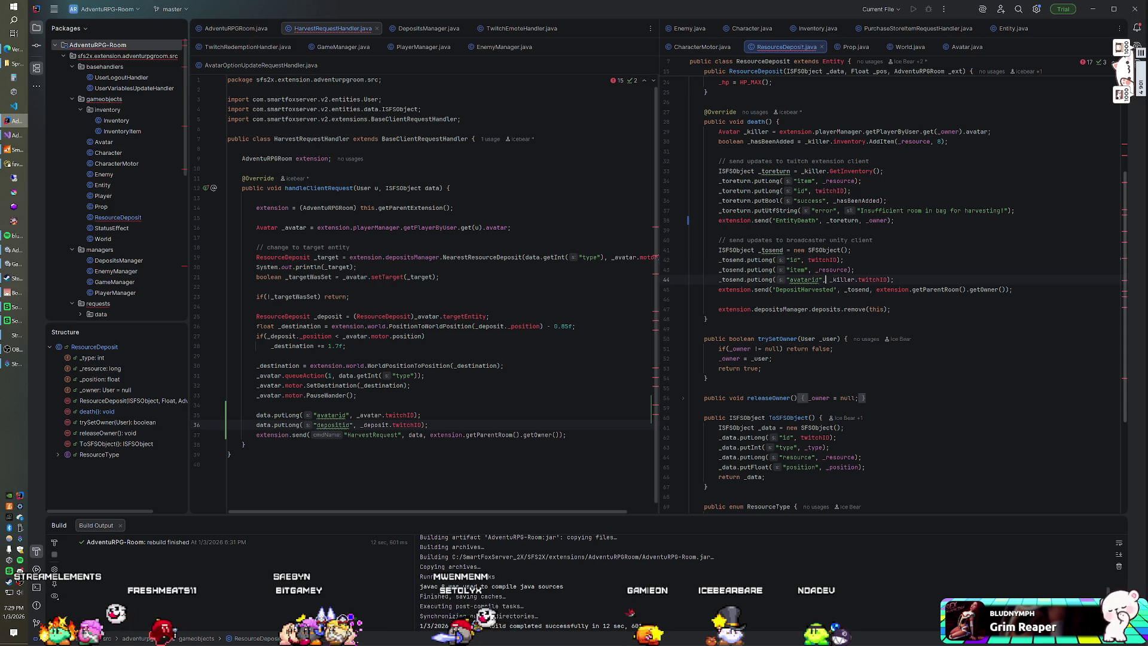
left_click(825, 279)
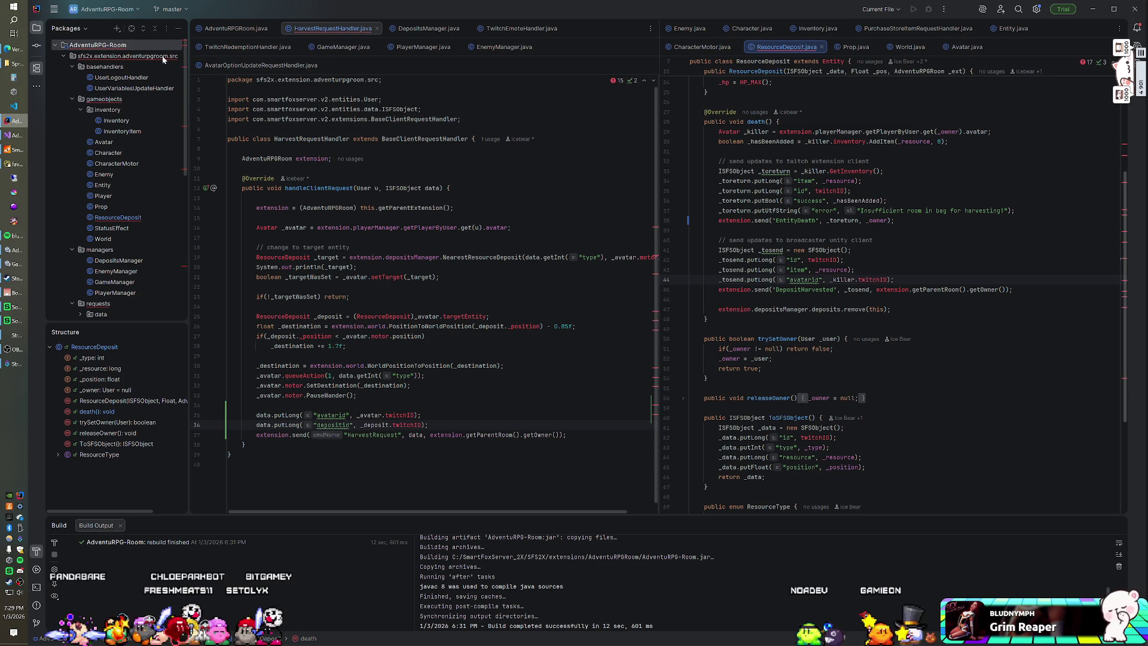
right_click(117, 46)
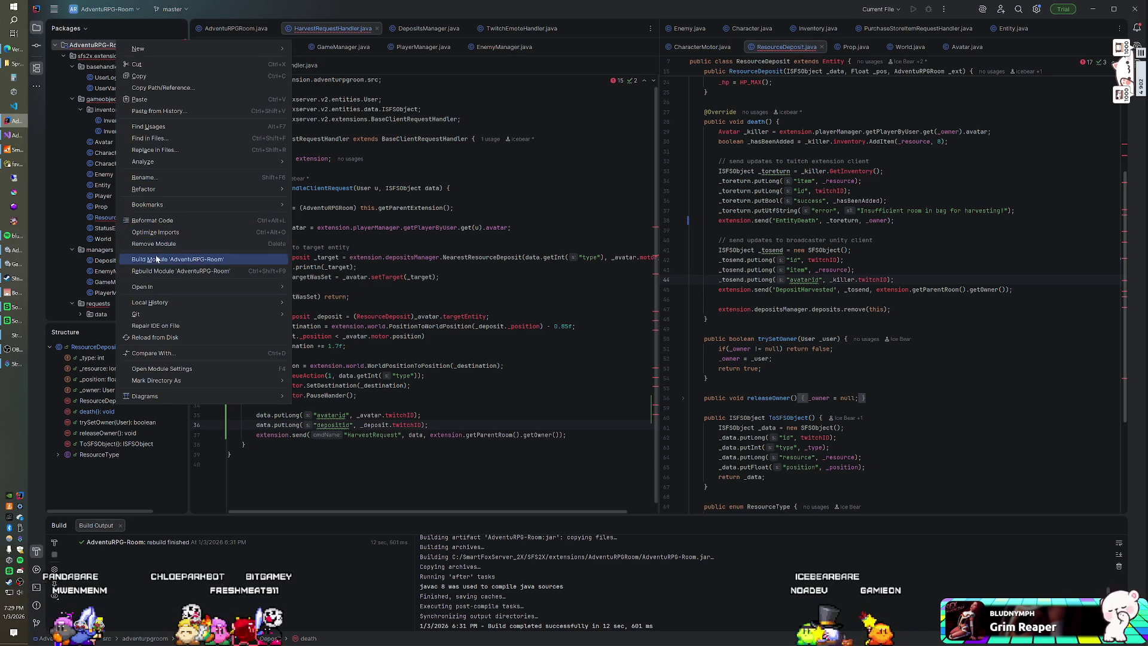
Build the AdventuRPG-Room module and return to the HarvestRequestHandler code.
left_click(178, 259)
left_click(18, 157)
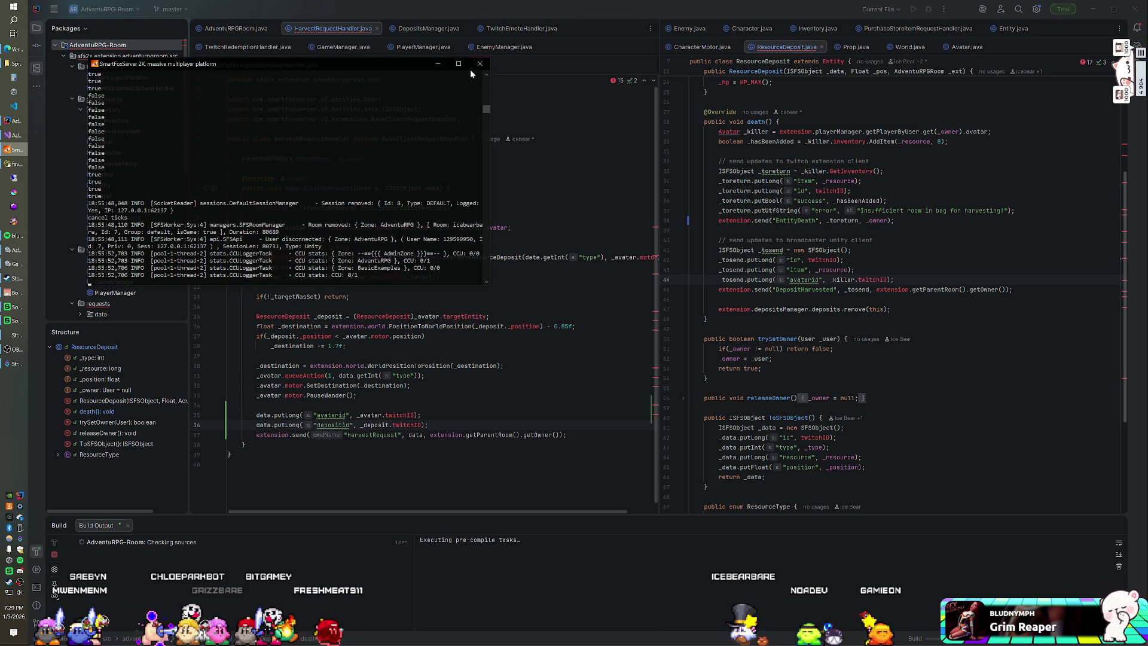
left_click(483, 60)
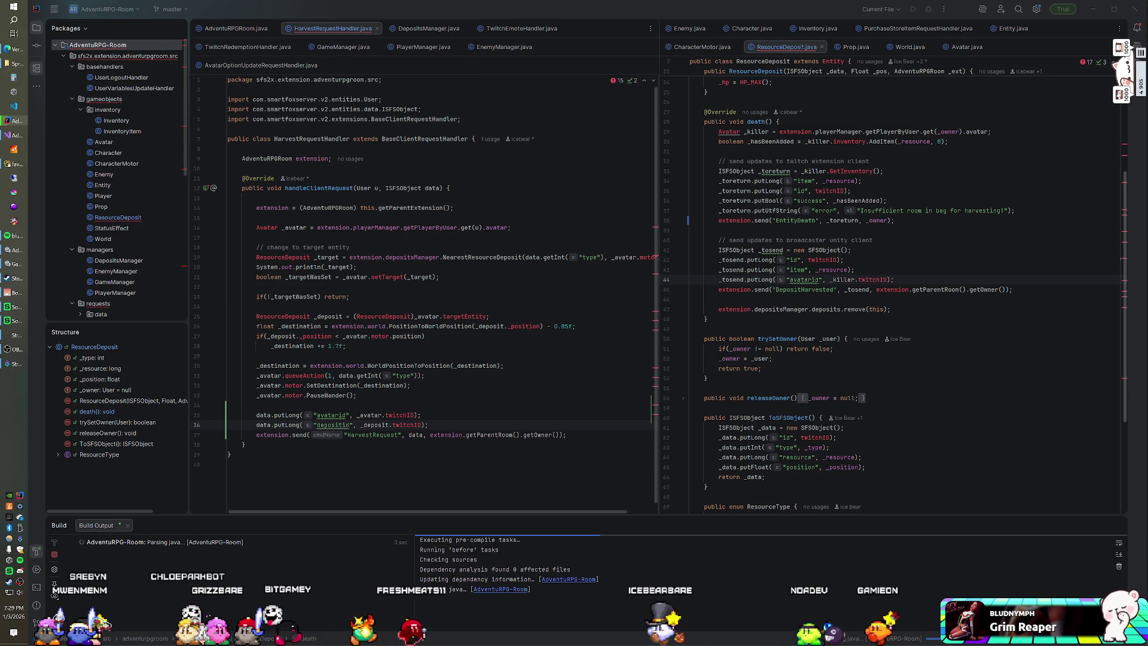
left_click(227, 168)
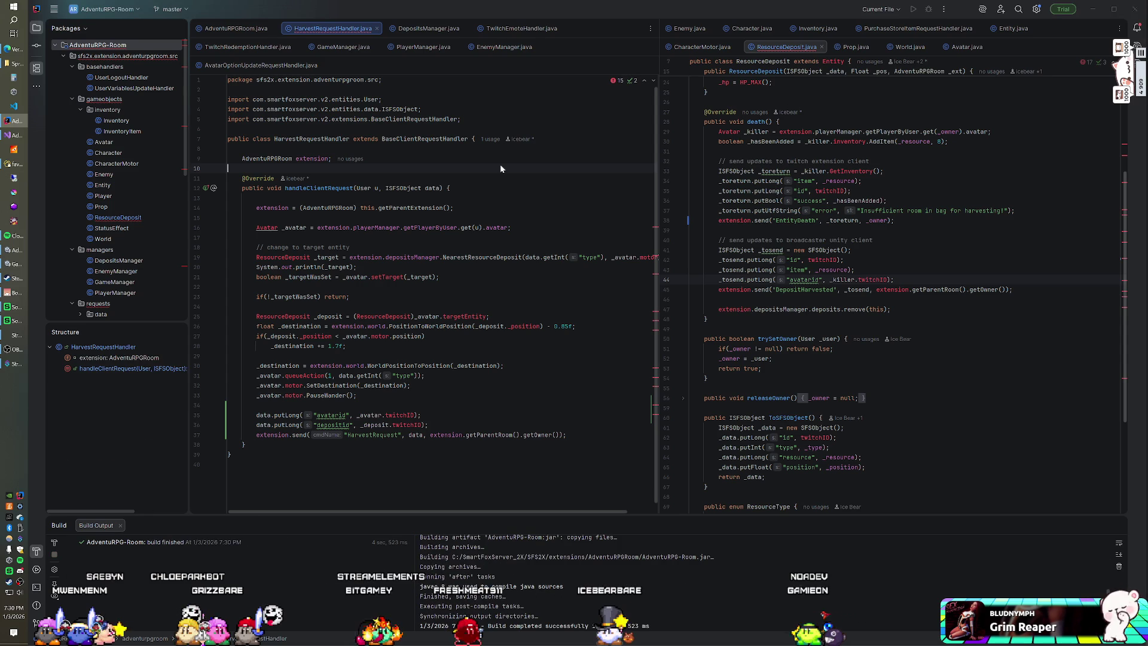
Search the project for 'System.out.prin' and delete the println(_target) line in HarvestRequestHandler.
key("ctrl+shift+f")
type("System.out.")
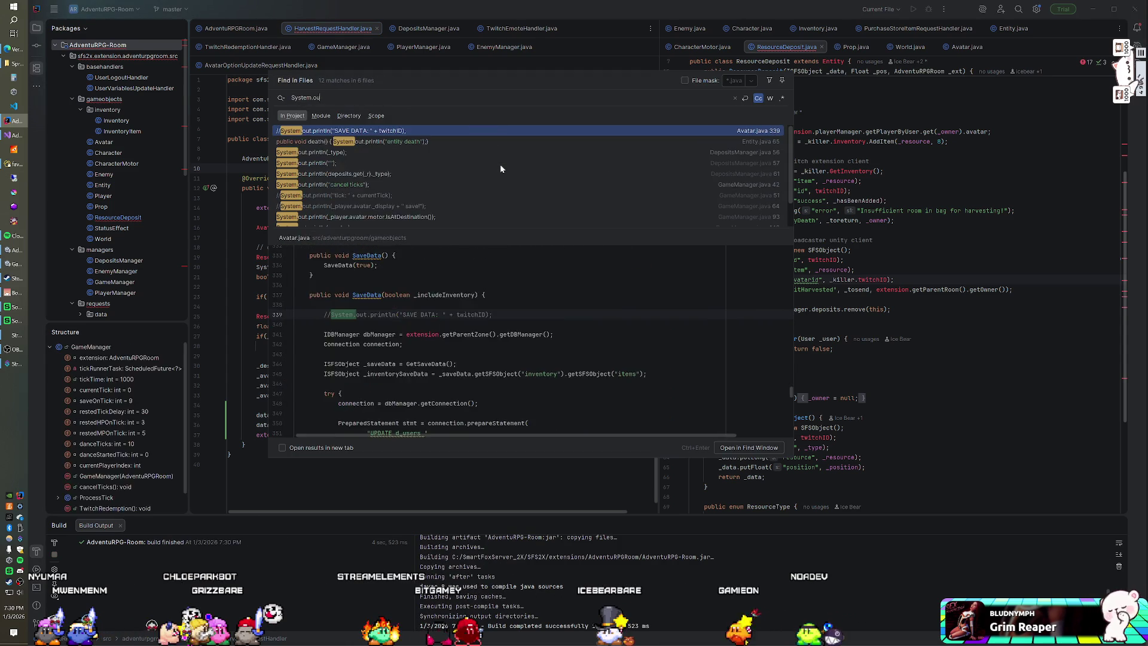
type("prin")
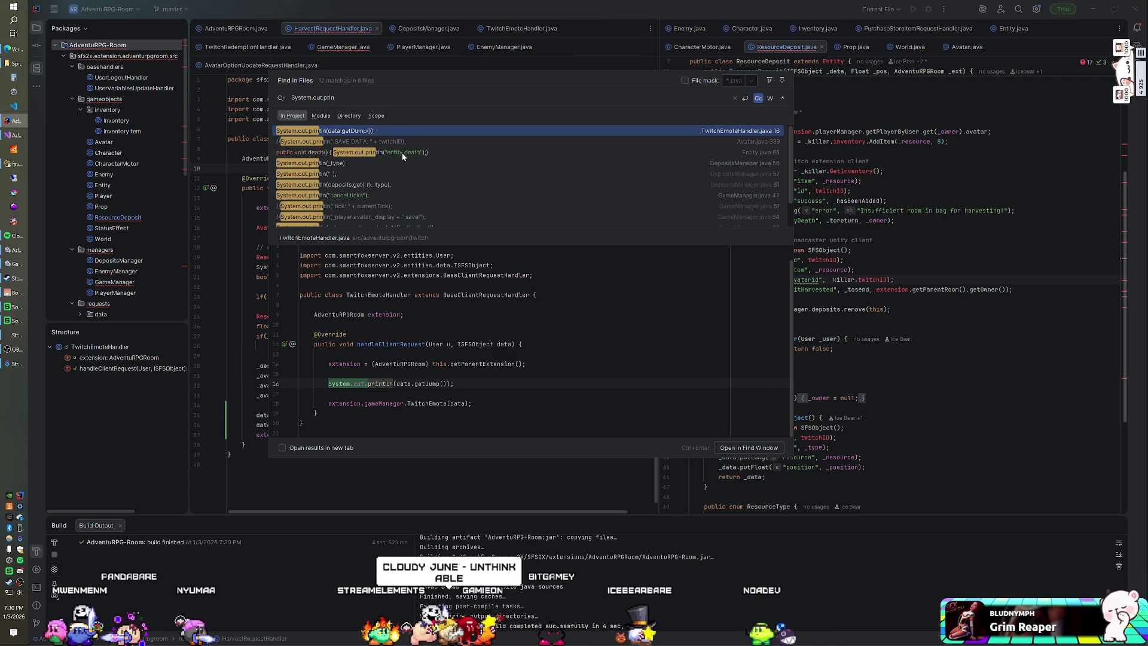
scroll(402, 152, "down", 1)
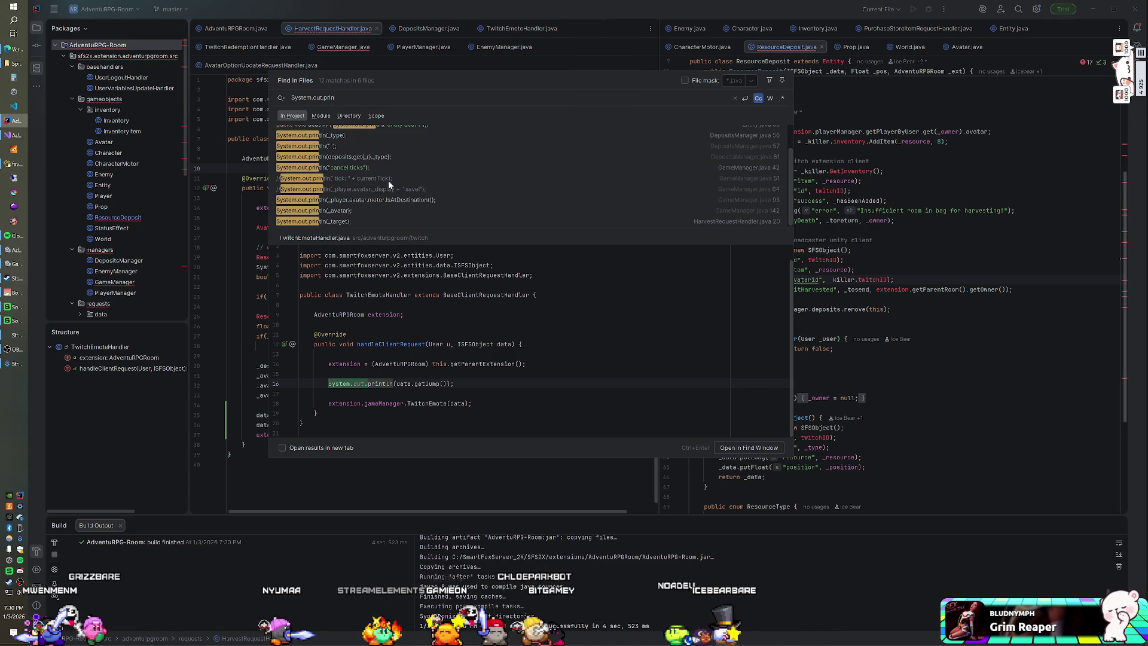
double_click(339, 221)
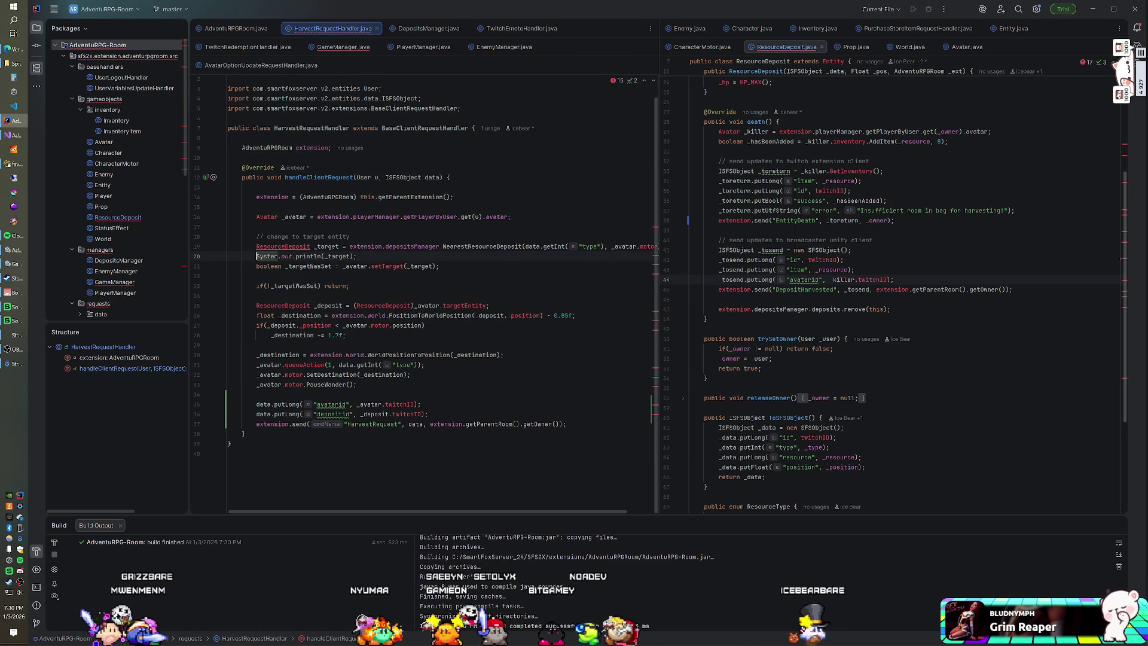
key("ctrl+shift+f")
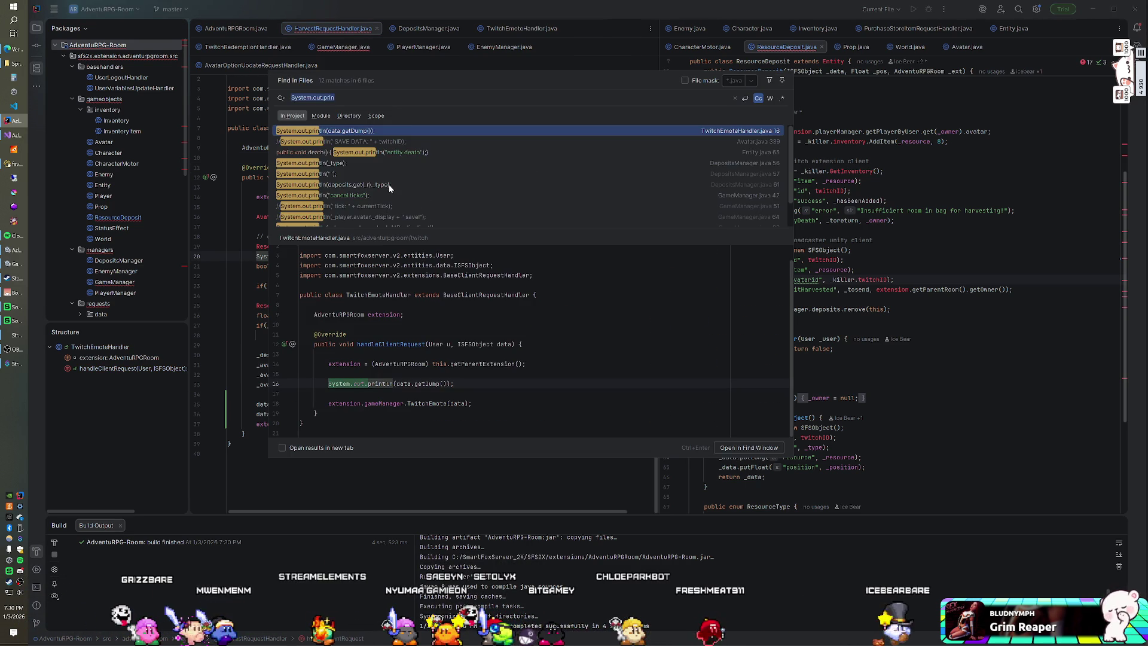
scroll(392, 199, "down", 1)
left_click(354, 220)
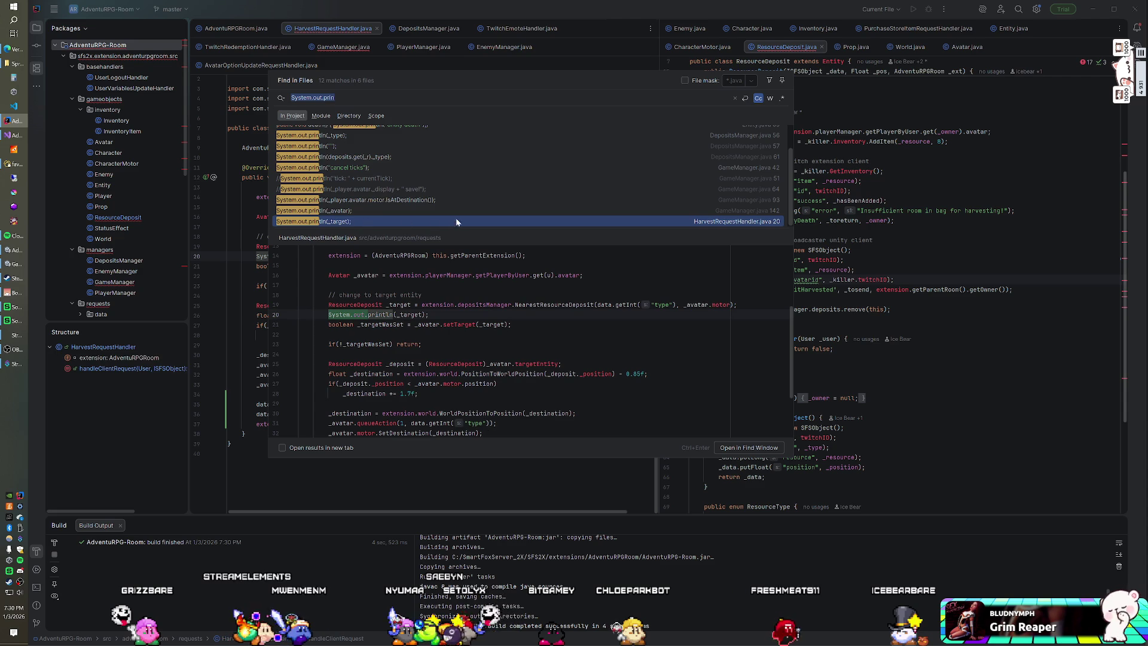
left_click_drag(430, 315, 737, 305)
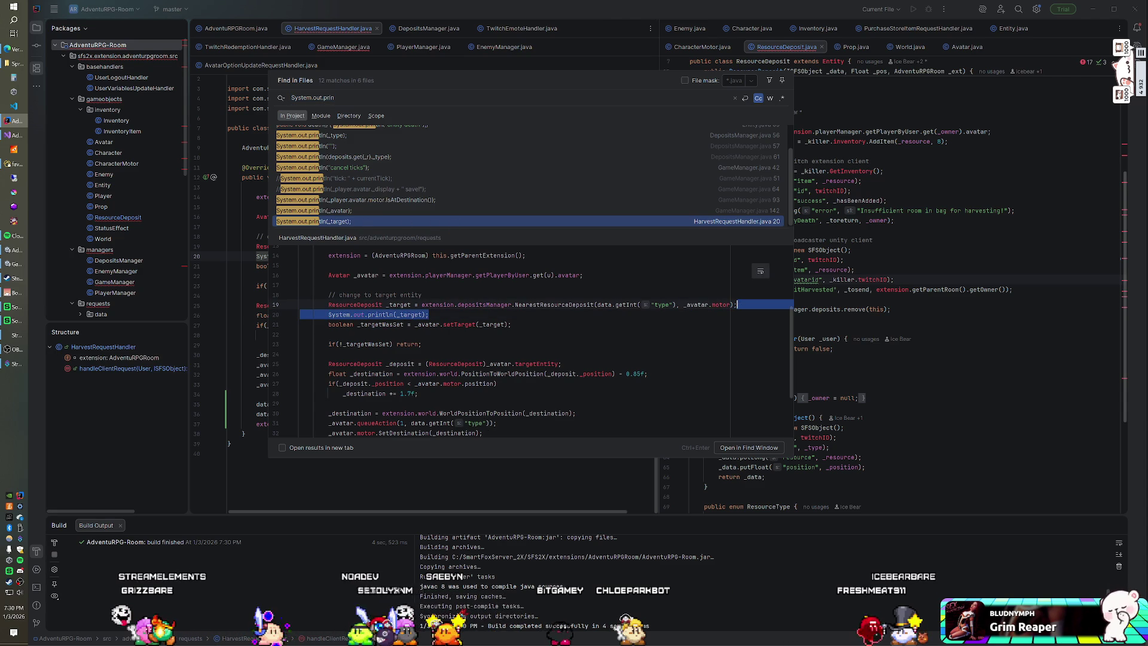
key("BackSpace")
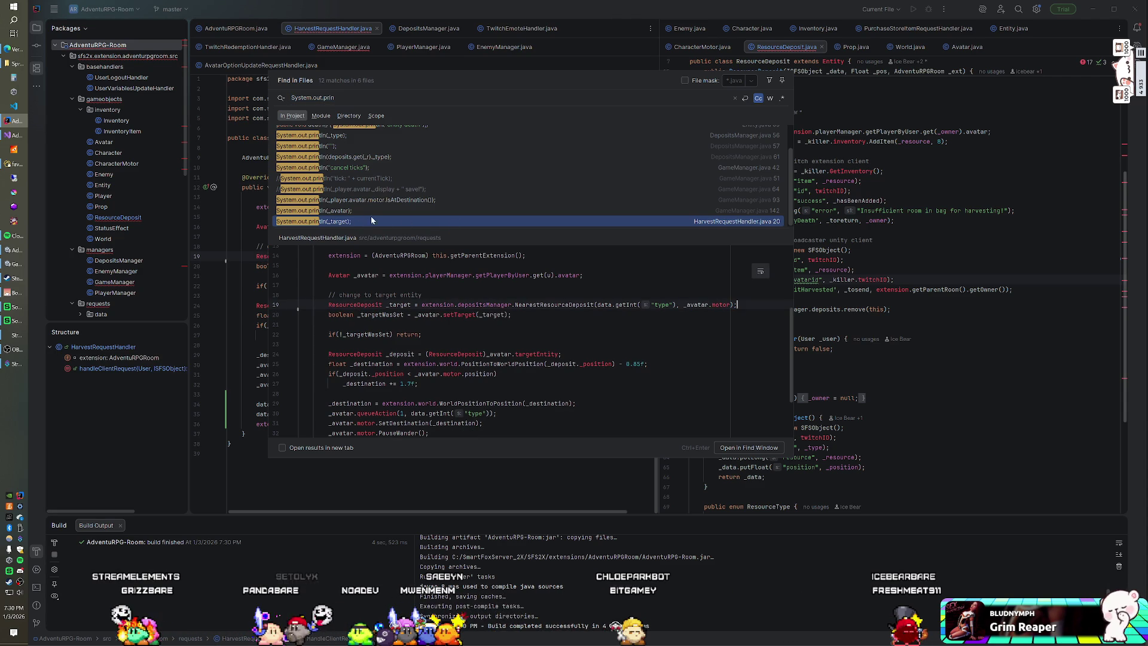
Select the println(_avatar) line and delete the line 93 print statement in GameManager.
left_click(354, 210)
left_click(426, 393)
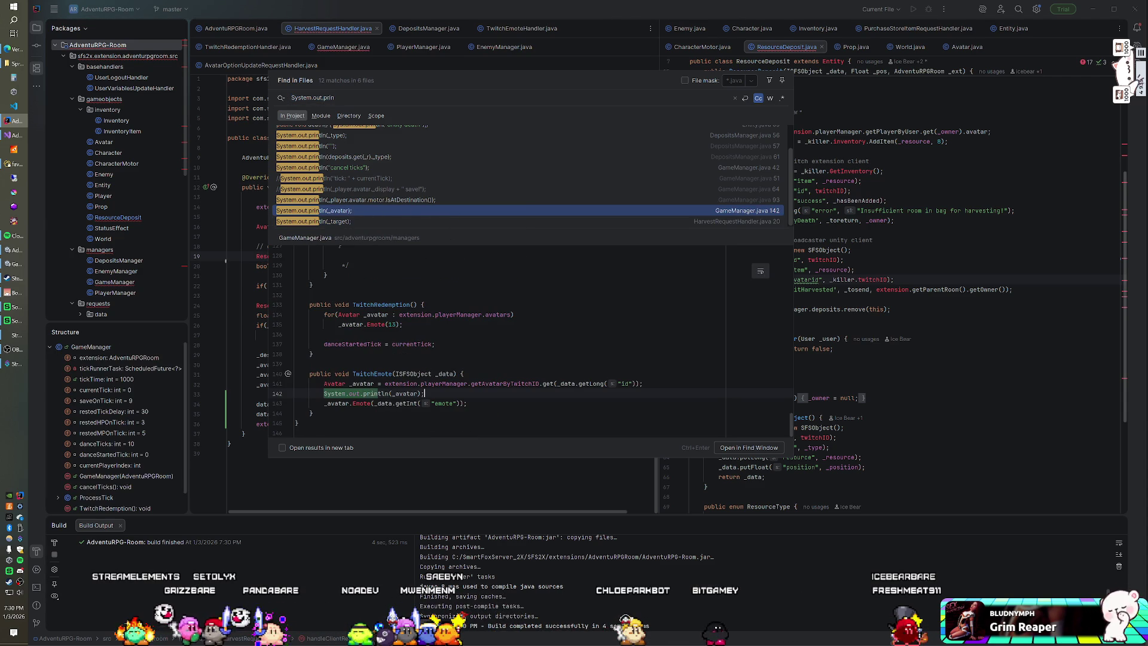
key("shift+Up")
key("shift+End")
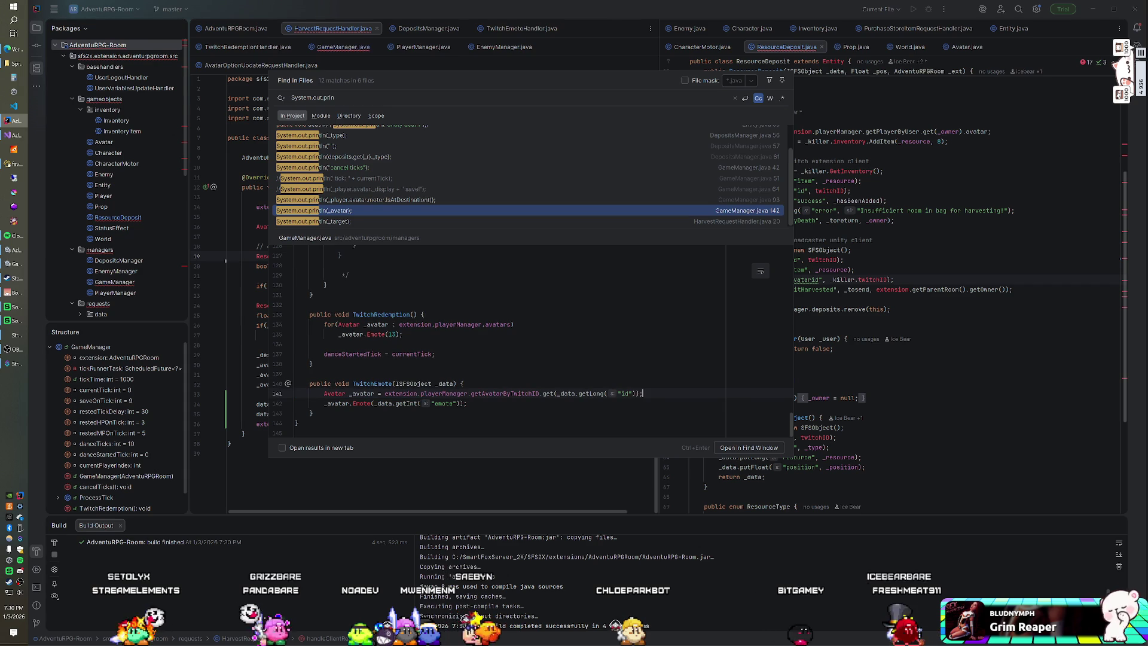
left_click(358, 200)
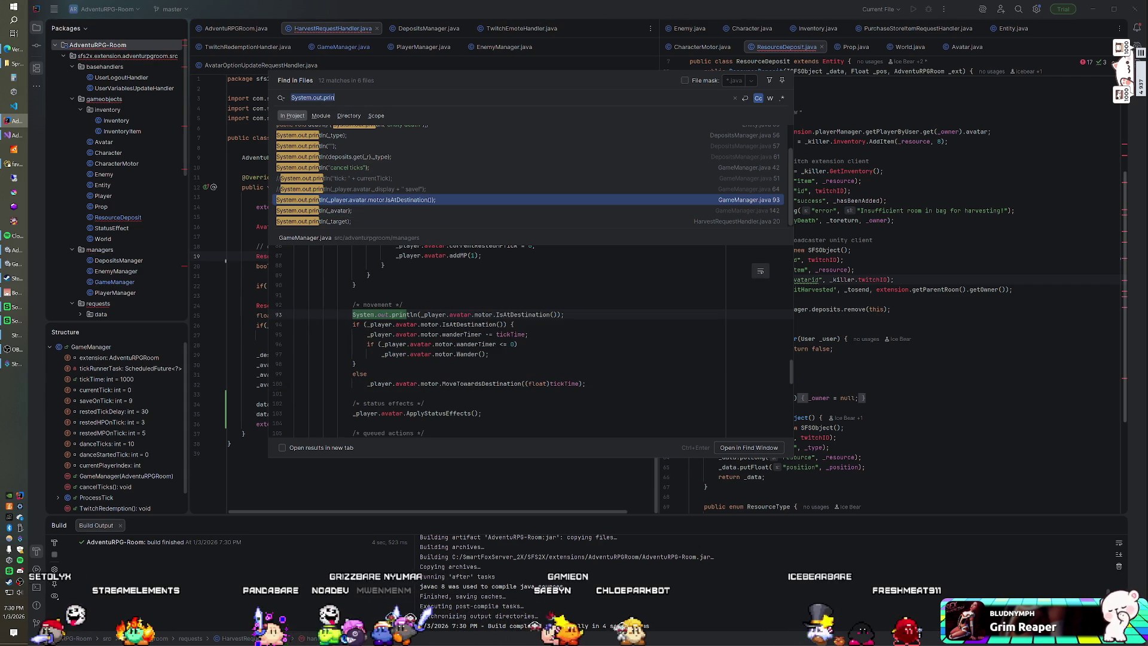
left_click(563, 314)
key("shift+Up")
key("shift+End")
key("Delete")
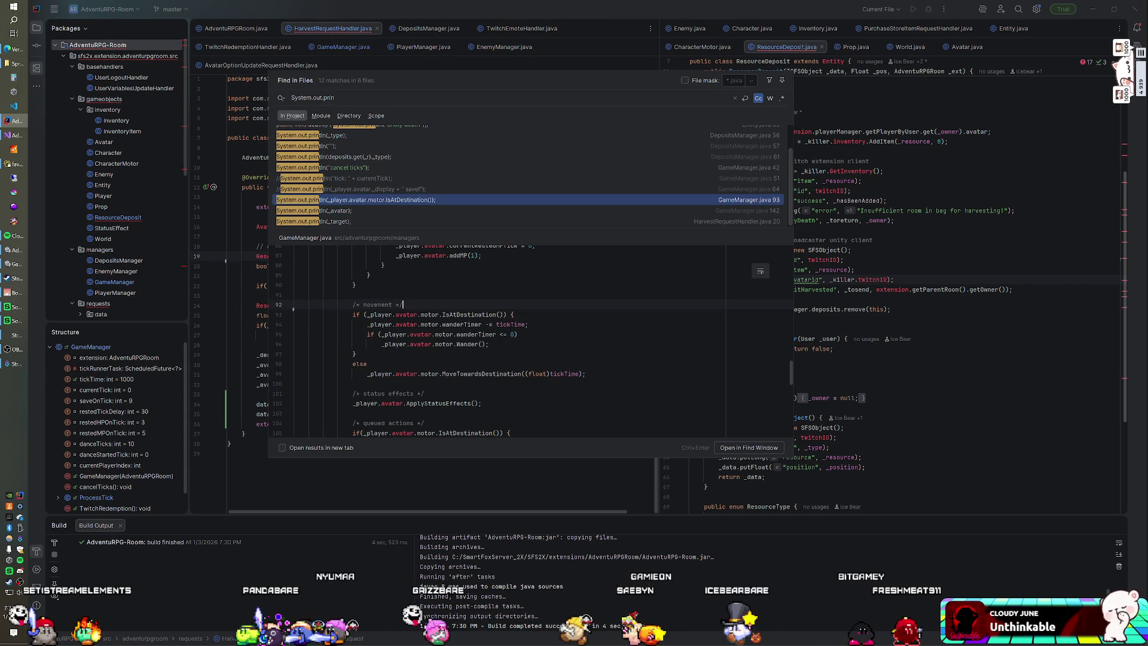
Delete the debug print lines 61 and 56–57 in DepositsManager.
left_click(343, 157)
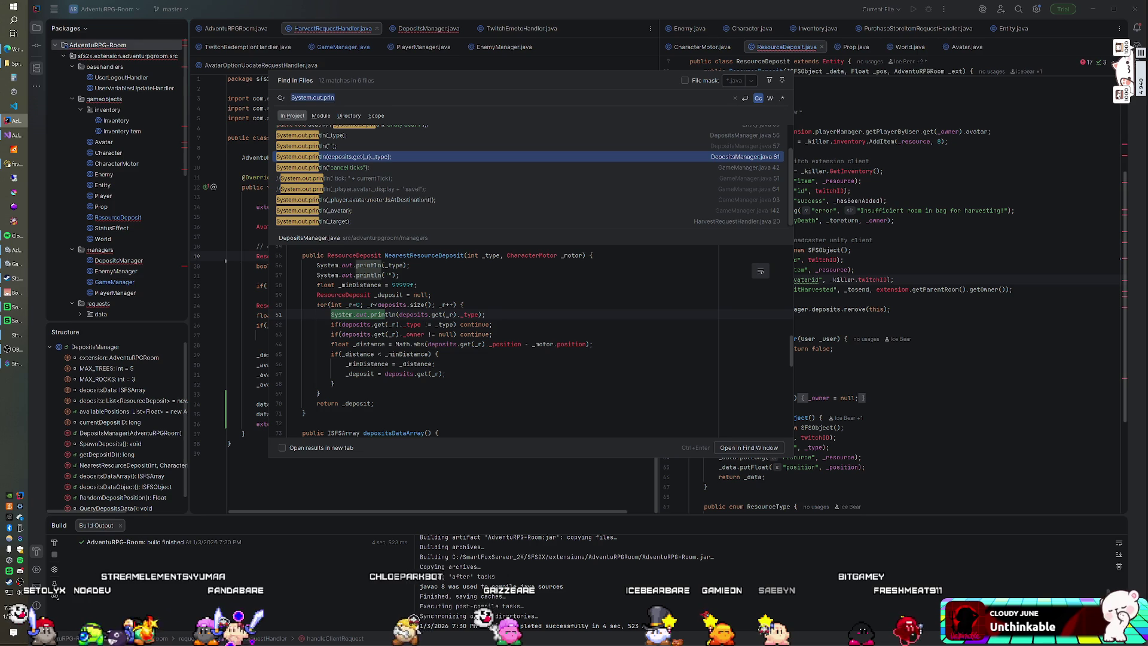
left_click(491, 314)
key("shift+Up")
key("shift+End")
key("Delete")
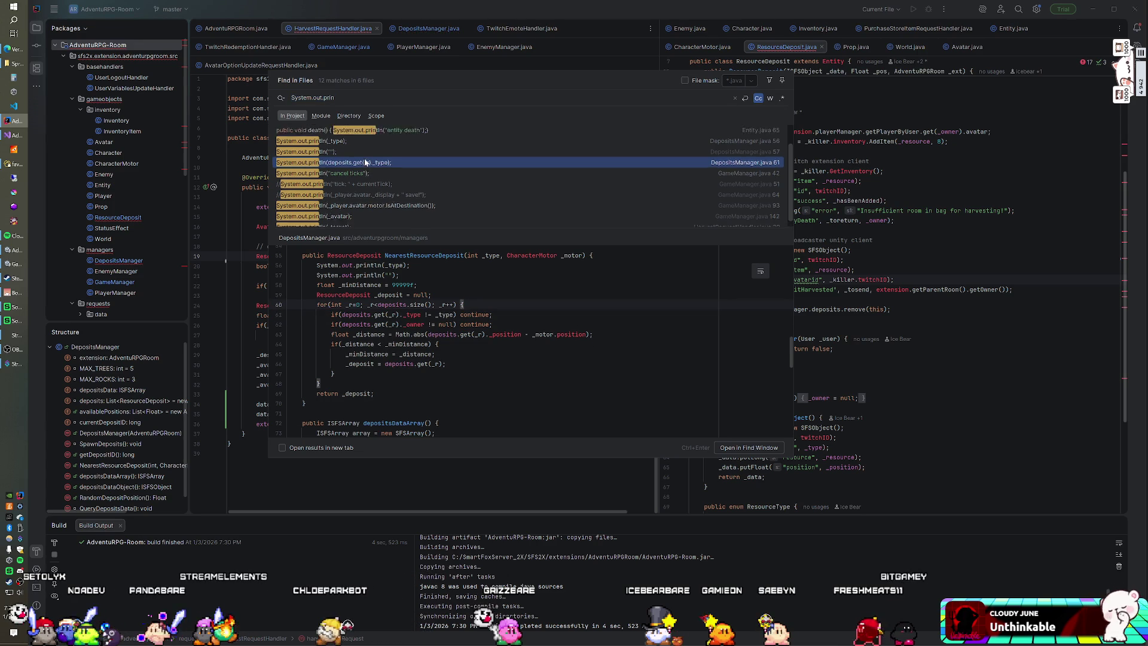
key("Up")
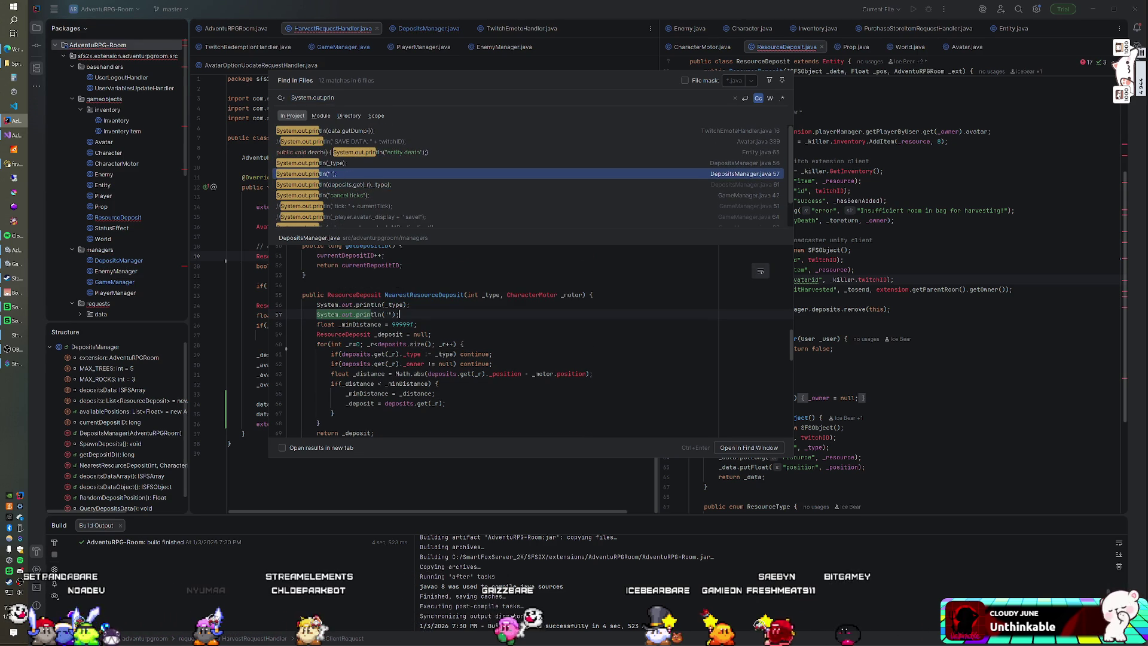
key("shift+Up")
key("shift+Up")
key("shift+End")
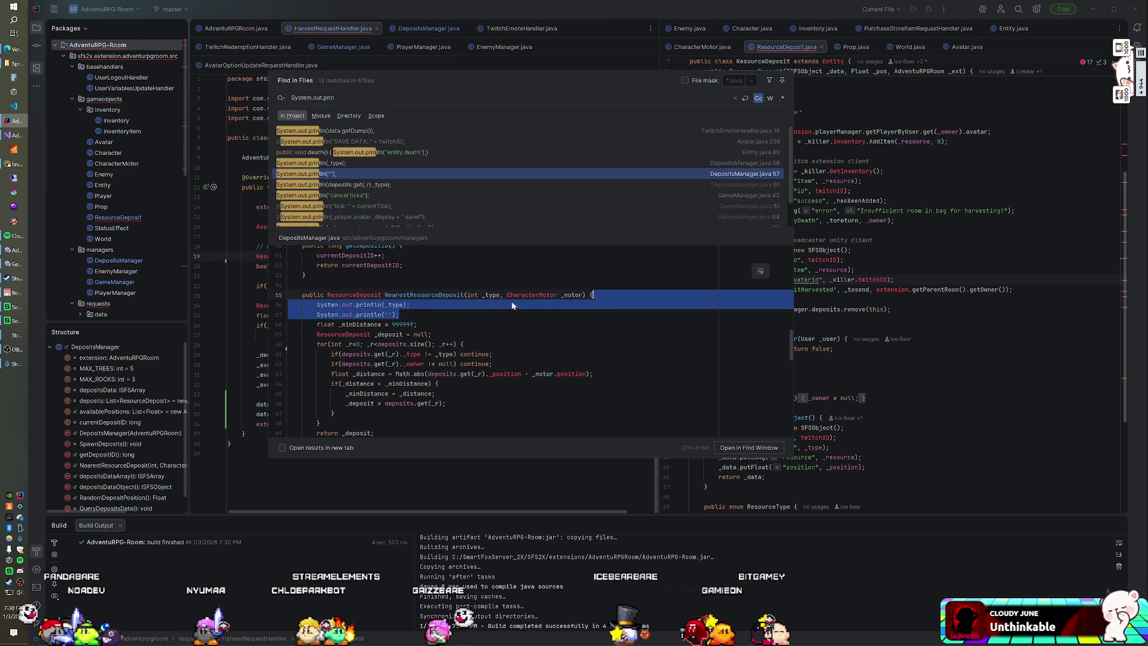
key("Delete")
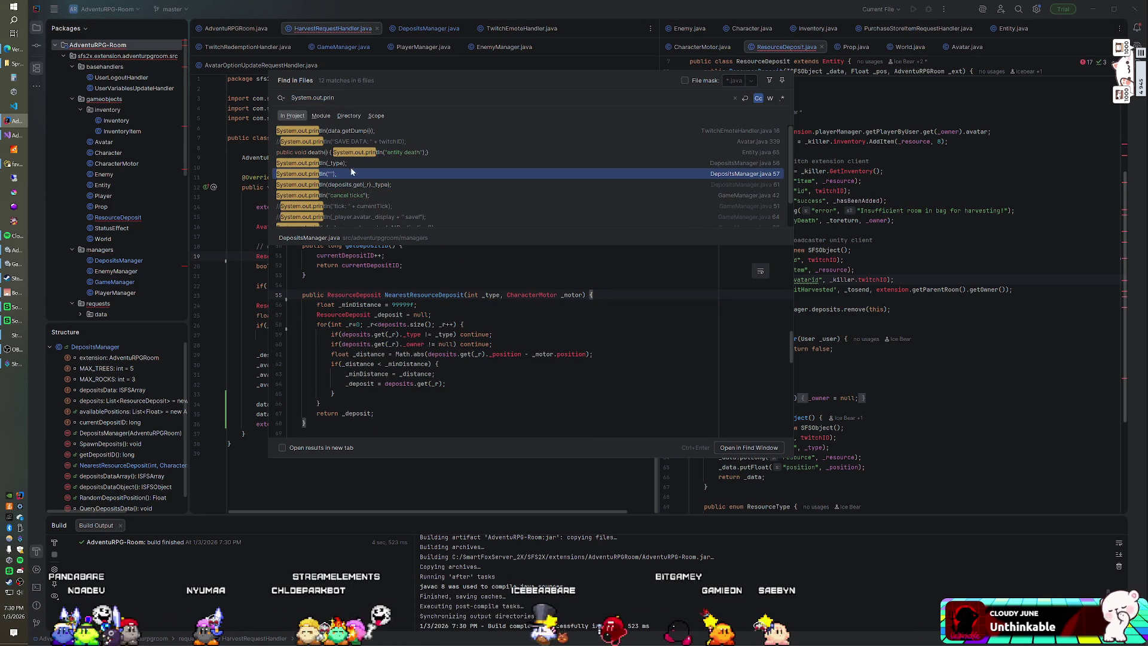
Delete the getDump debug print line in TwitchEmoteHandler.java and close the search.
key("Up")
key("Up")
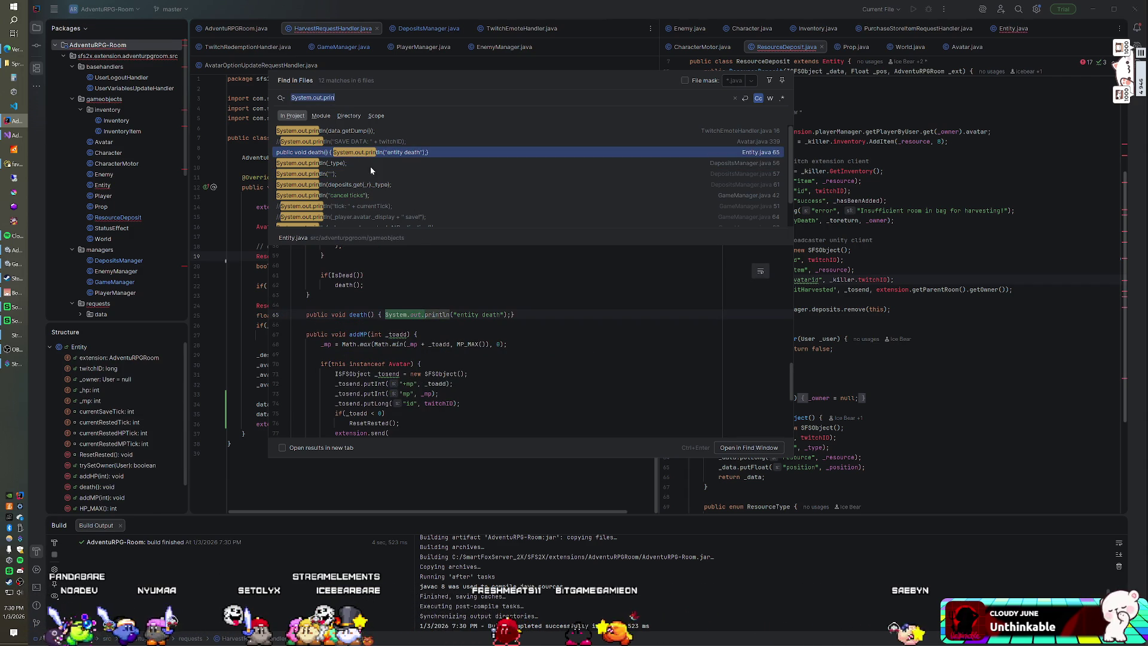
key("Up")
key("Up")
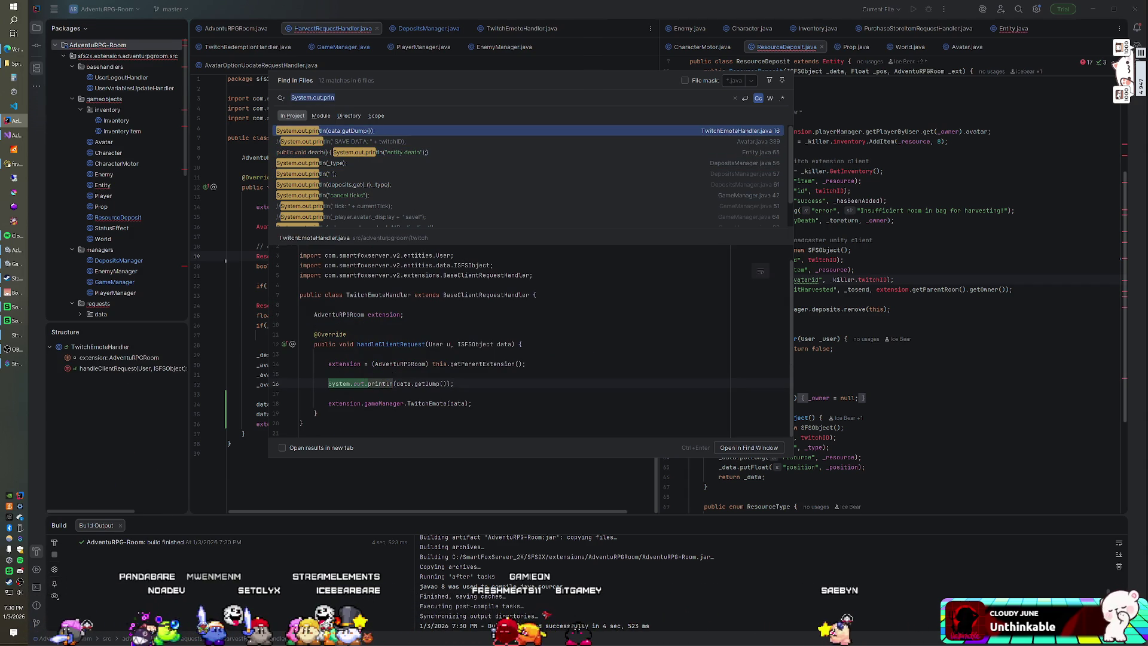
left_click_drag(454, 383, 525, 364)
key("BackSpace")
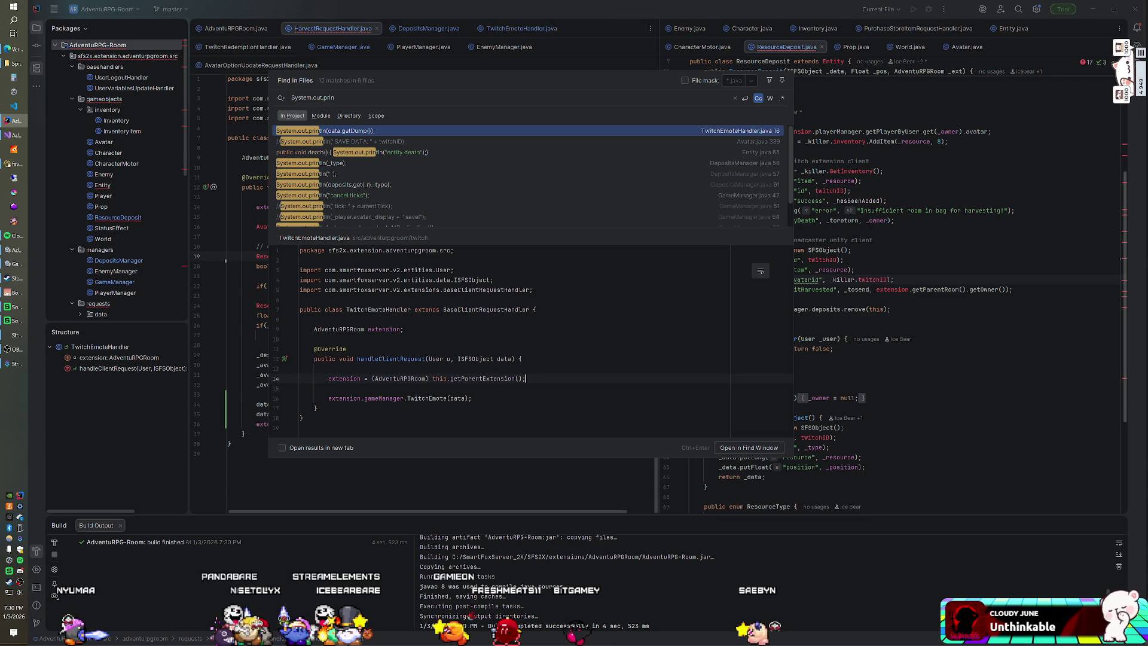
key("Escape")
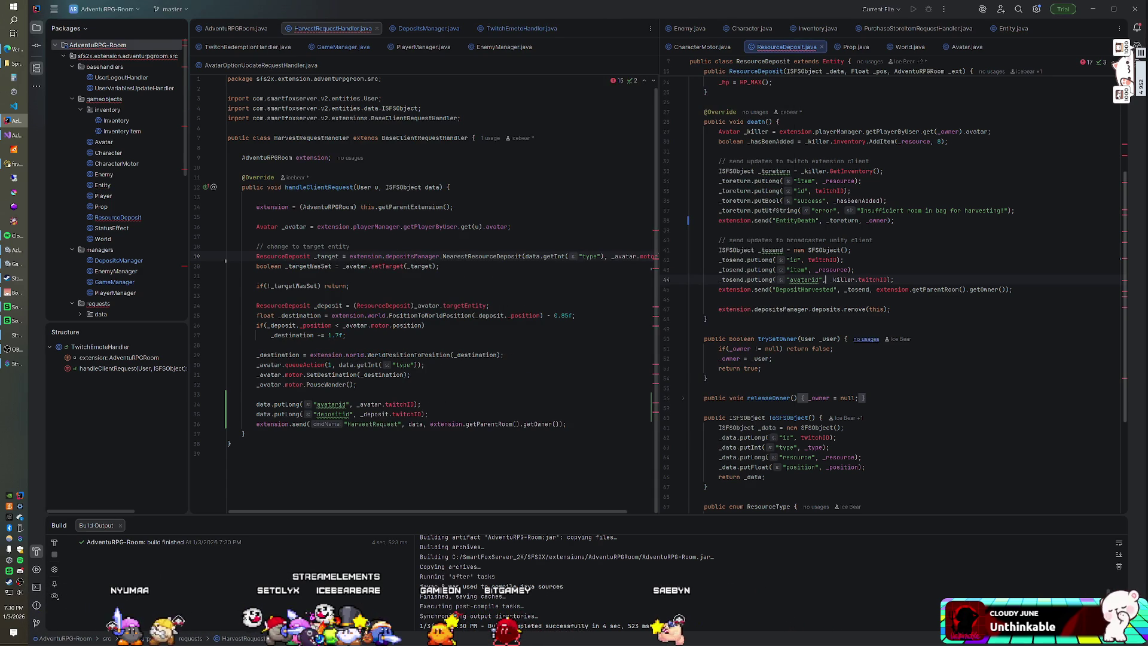
Switch to GameManager.java and search it for 'System'.
left_click(430, 226)
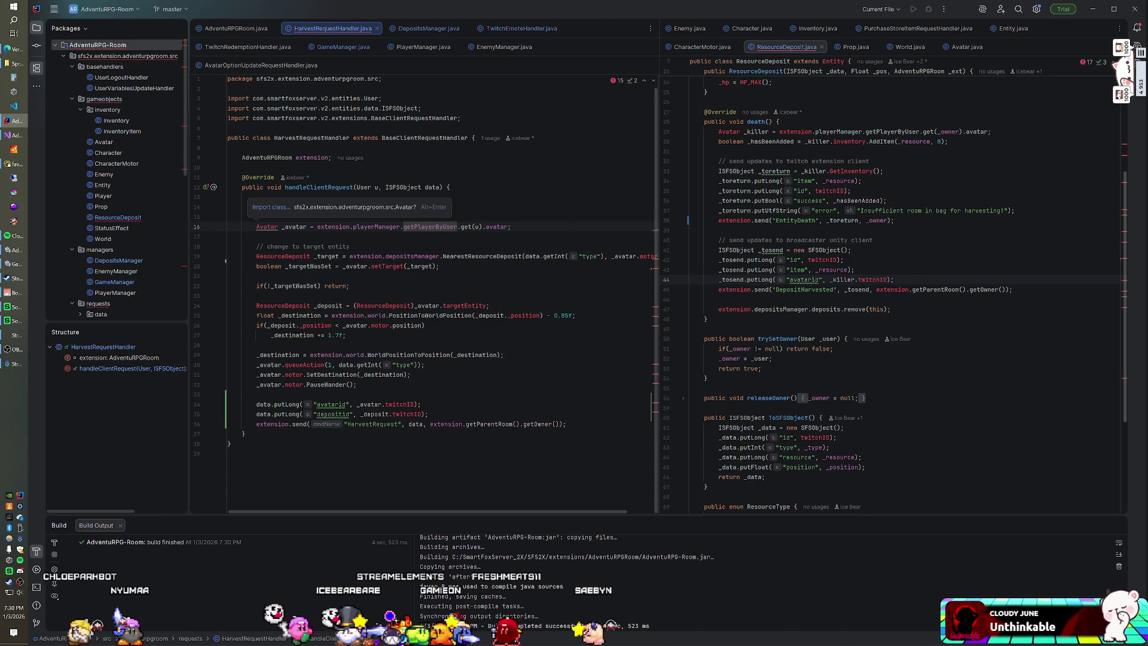
left_click(343, 47)
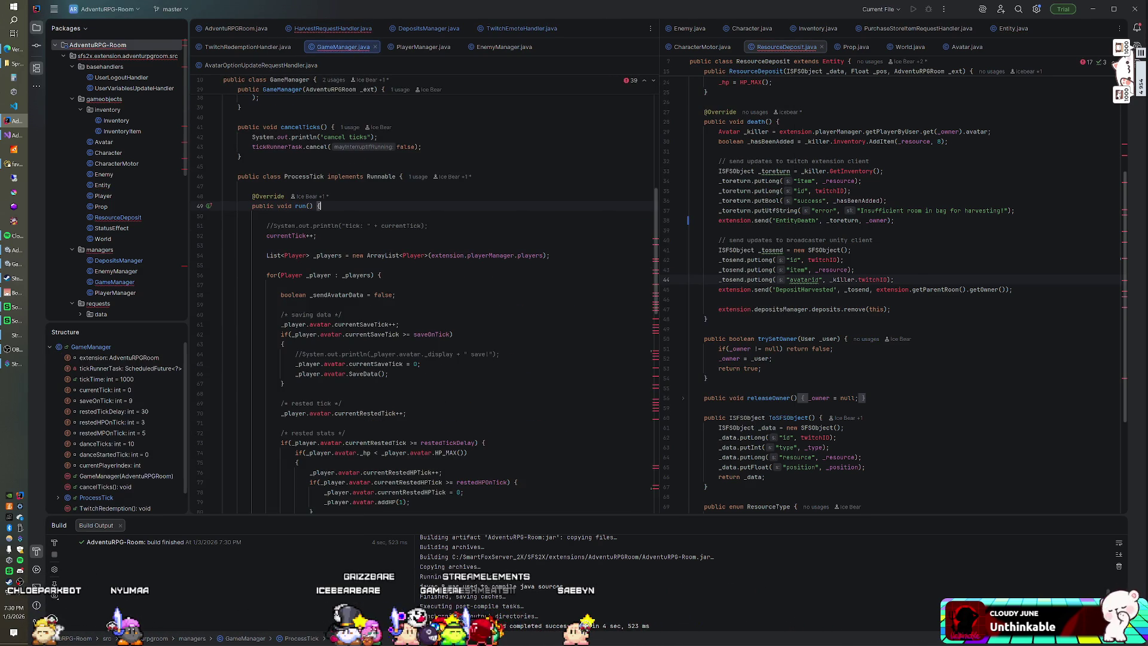
key("ctrl+f")
type("System.ou")
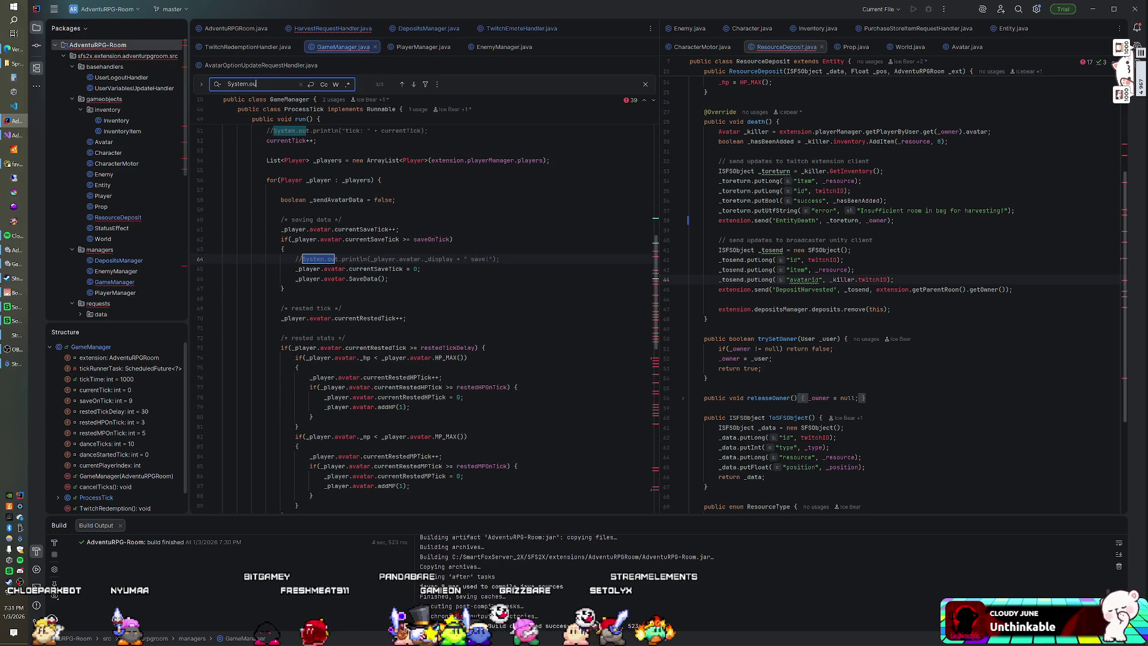
left_click(399, 229)
Rebuild the AdventuRPG-Room project, check the SmartFoxServer console, and review GameManager line 58.
right_click(97, 49)
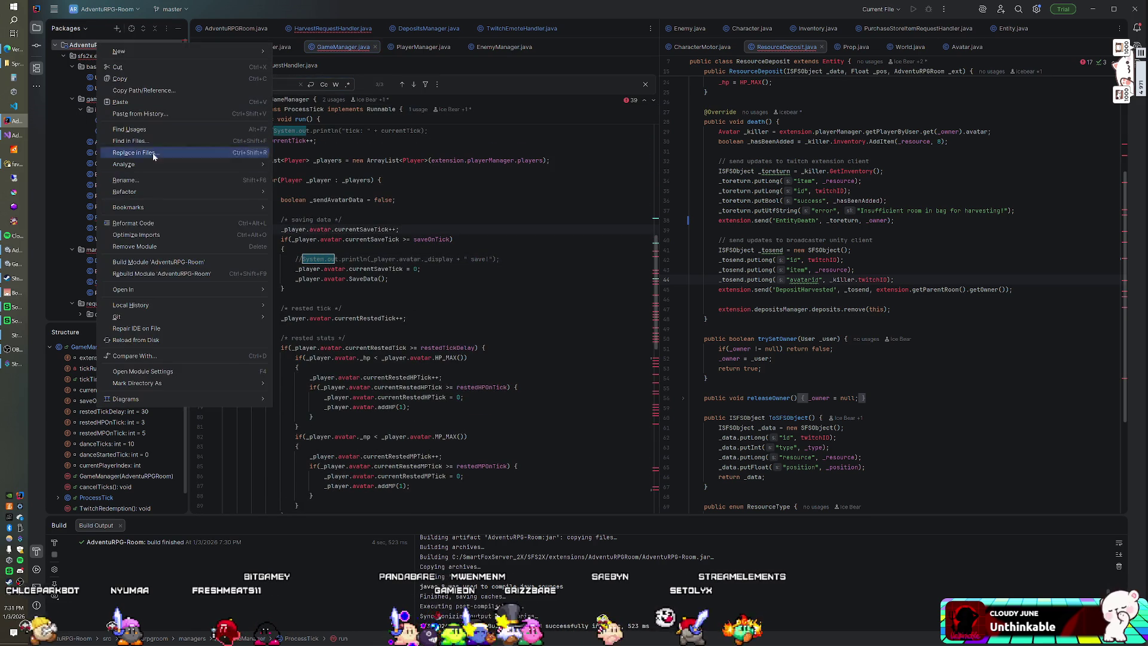
left_click(175, 259)
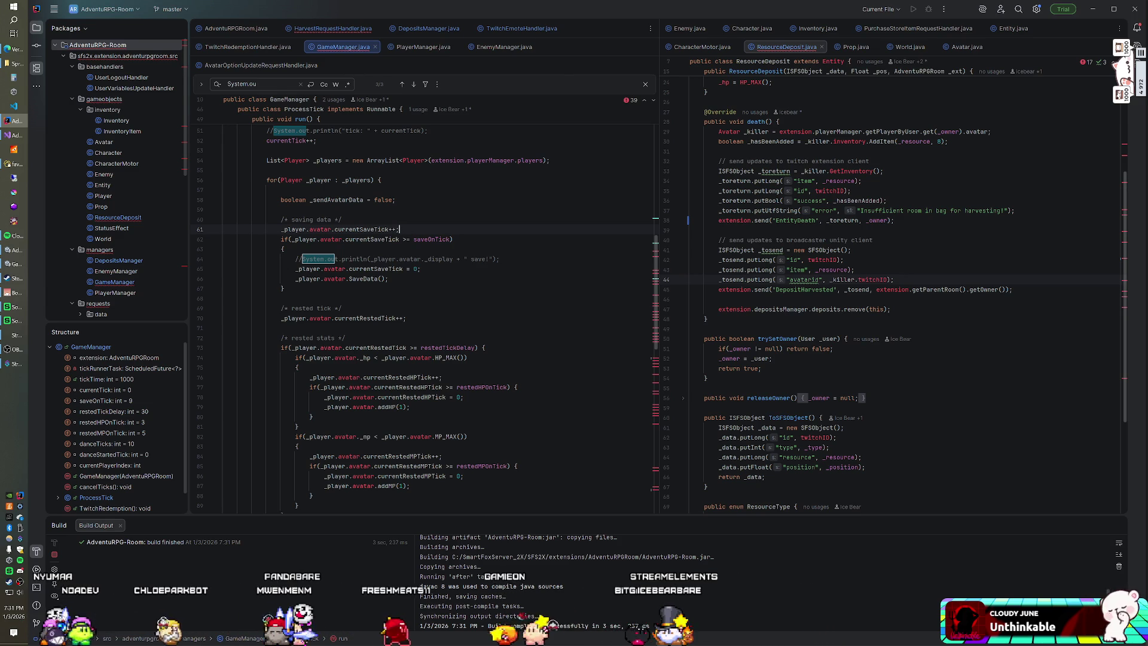
left_click(14, 150)
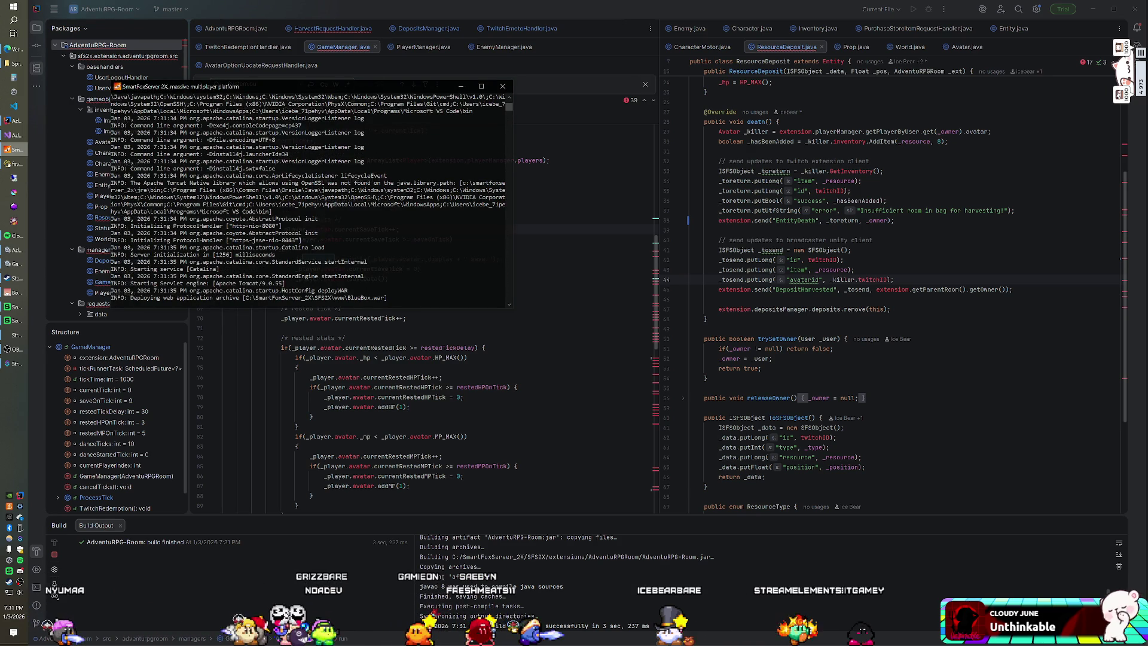
key("alt+Tab")
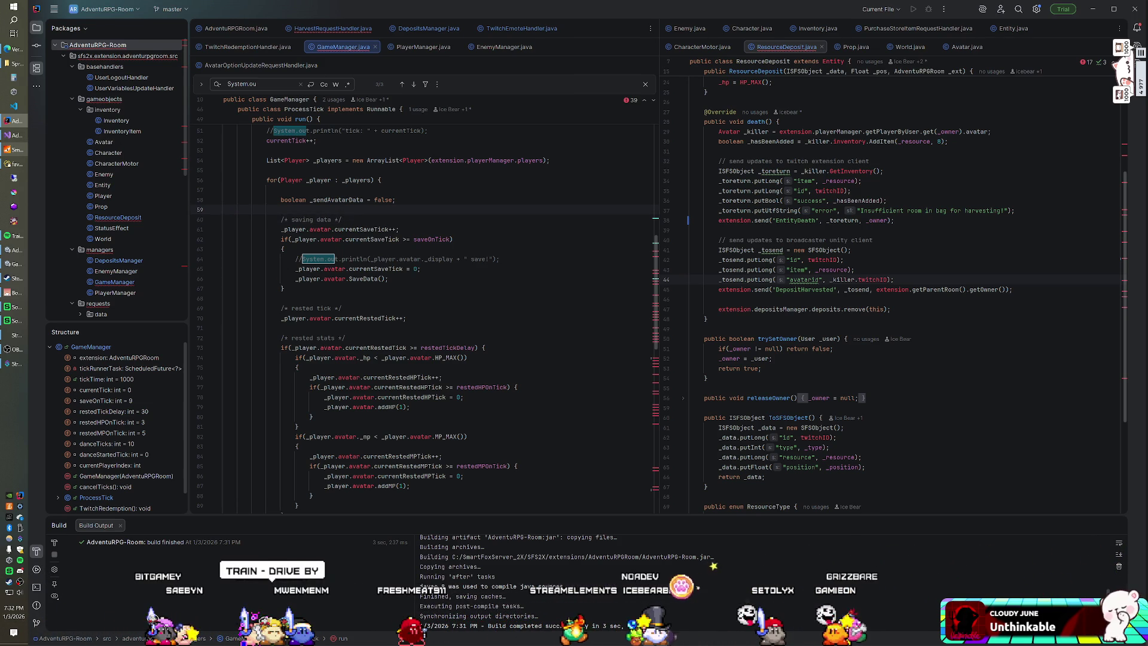
key("shift+Left")
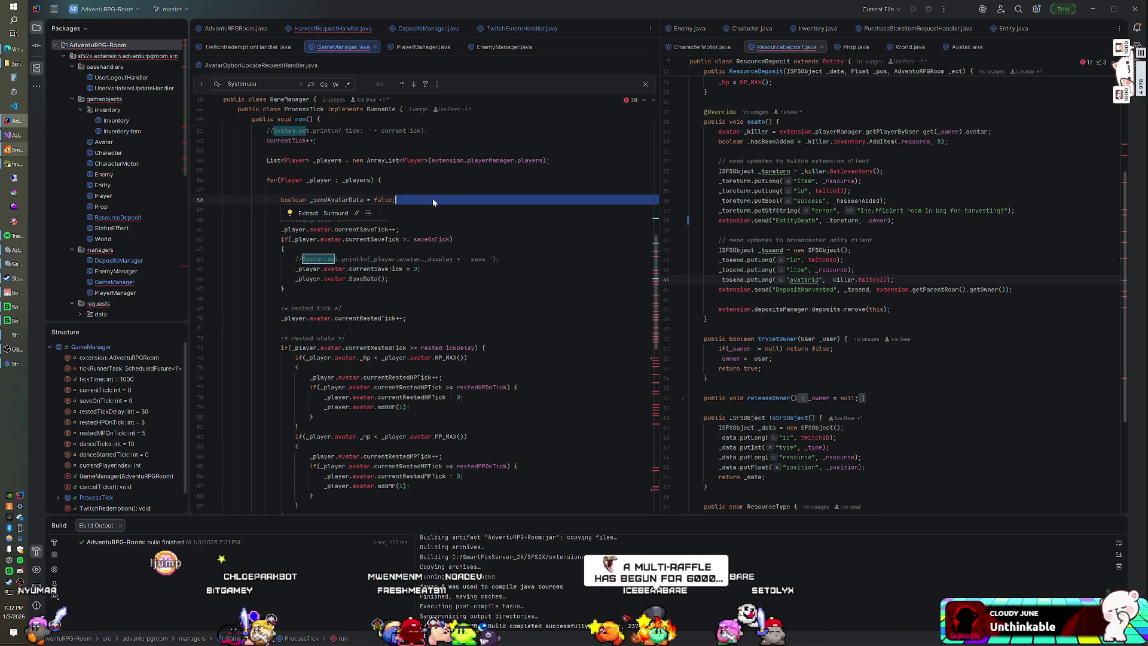
key("Escape")
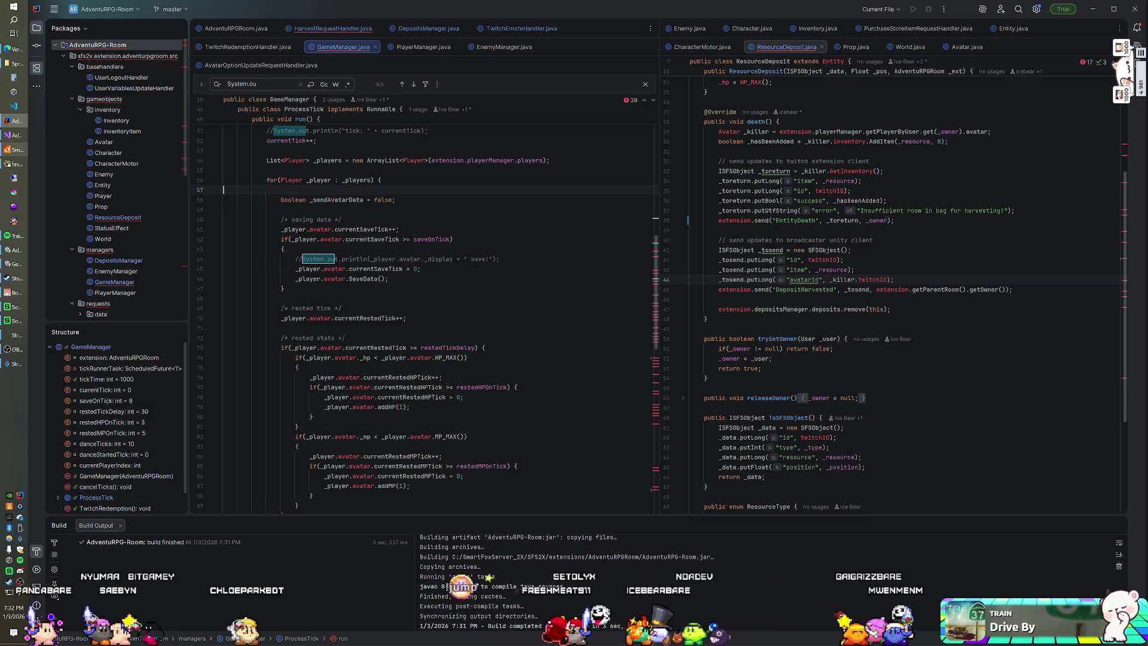
left_click(17, 136)
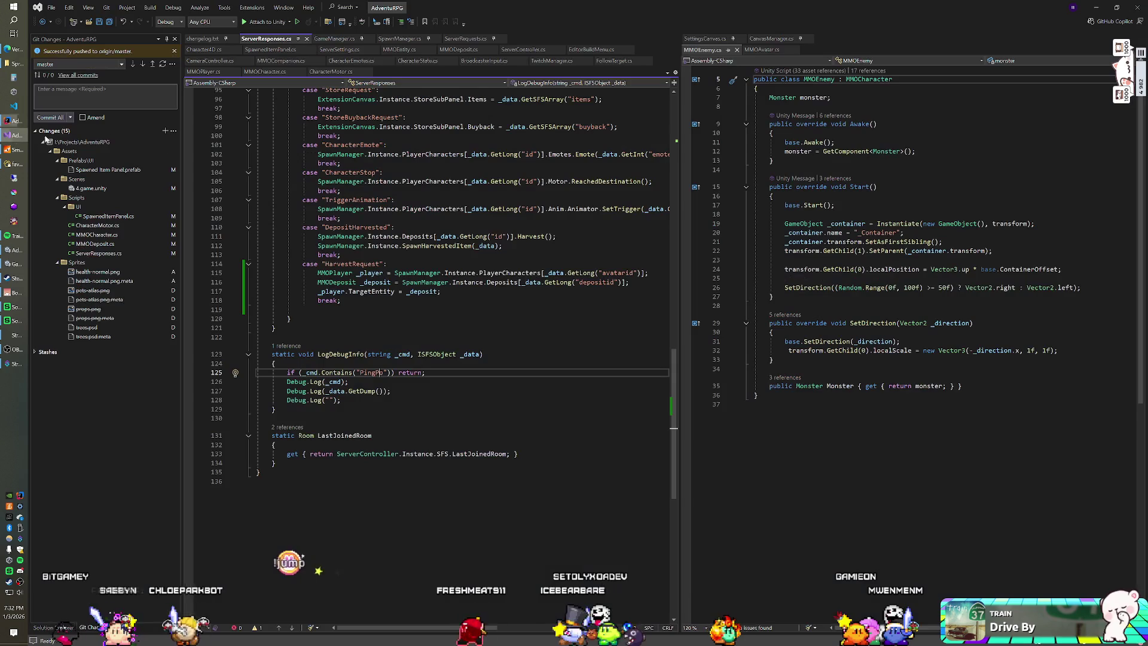
Scroll ServerResponses.cs around the HarvestRequest case, then bring up the VS Code httpdocs workspace.
scroll(419, 243, "up", 6)
scroll(443, 359, "down", 2)
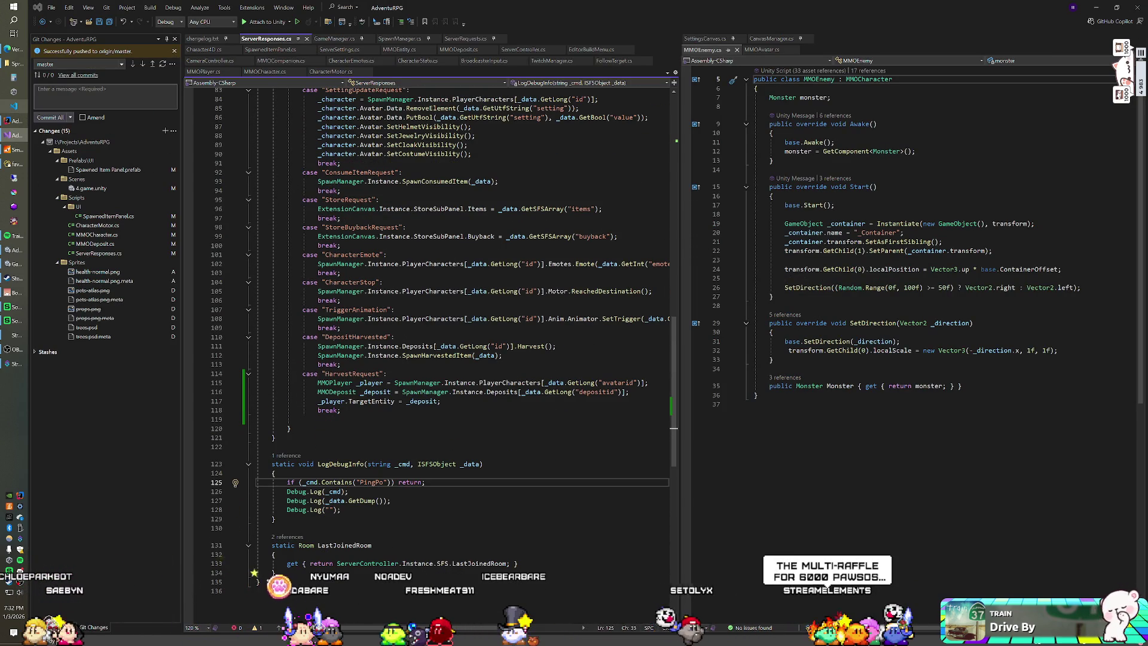
key("alt+Tab")
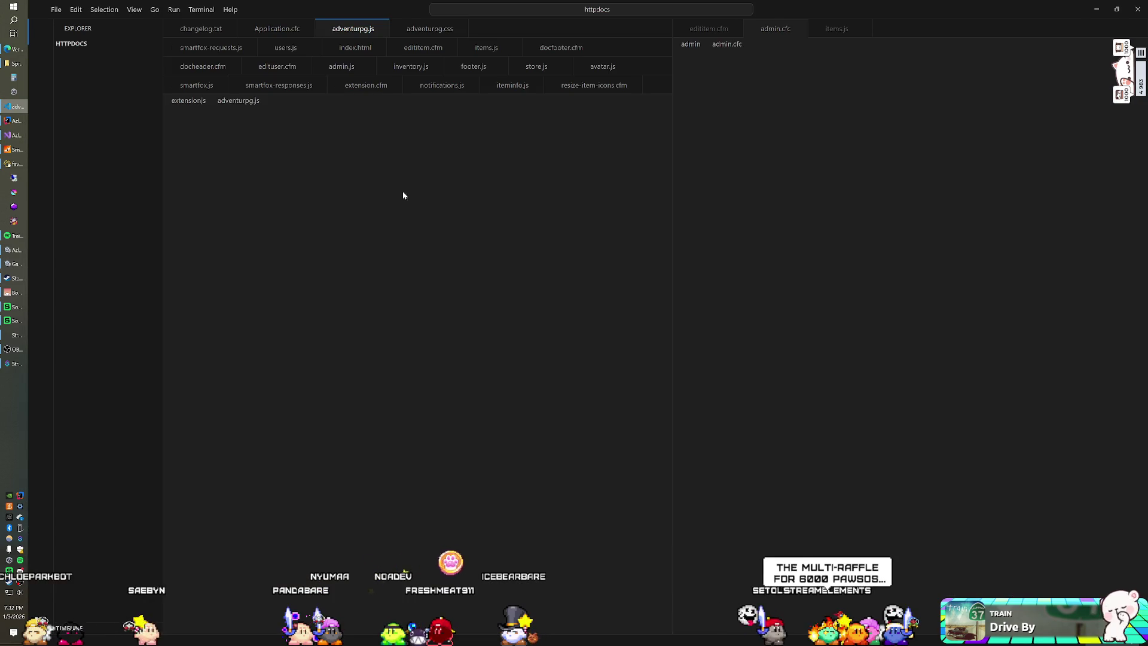
Review the HarvestRequest case in smartfox-responses.js, then go back to IntelliJ.
left_click(291, 89)
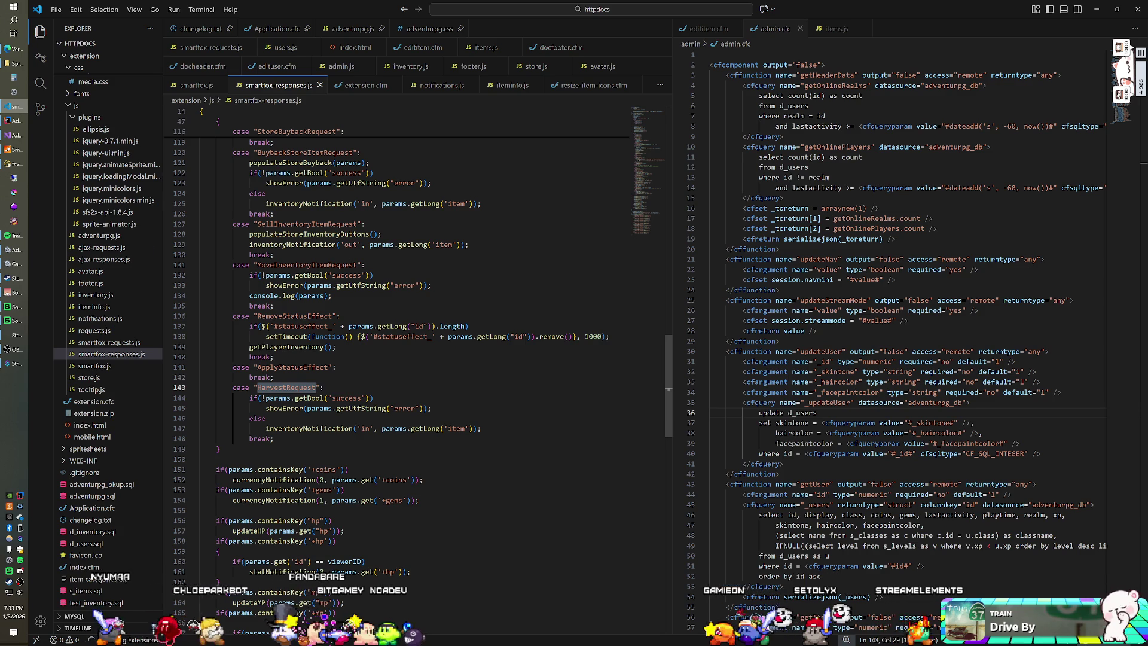
left_click(14, 122)
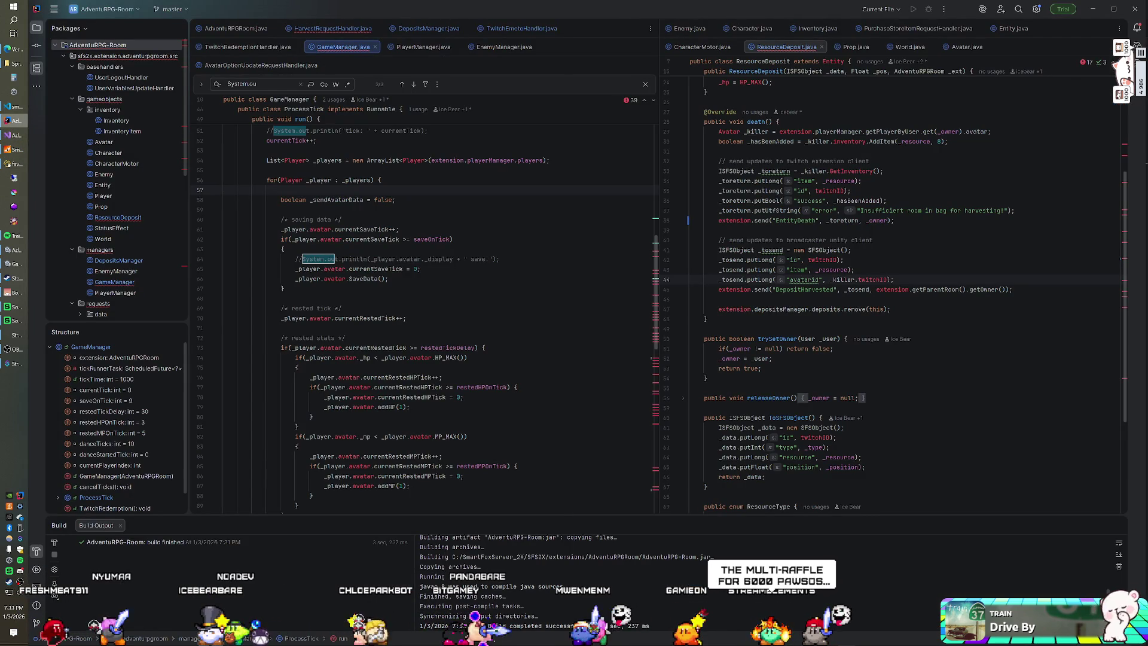
Select EntityDeath on line 38 of ResourceDeposit.java, then switch to Visual Studio.
double_click(808, 221)
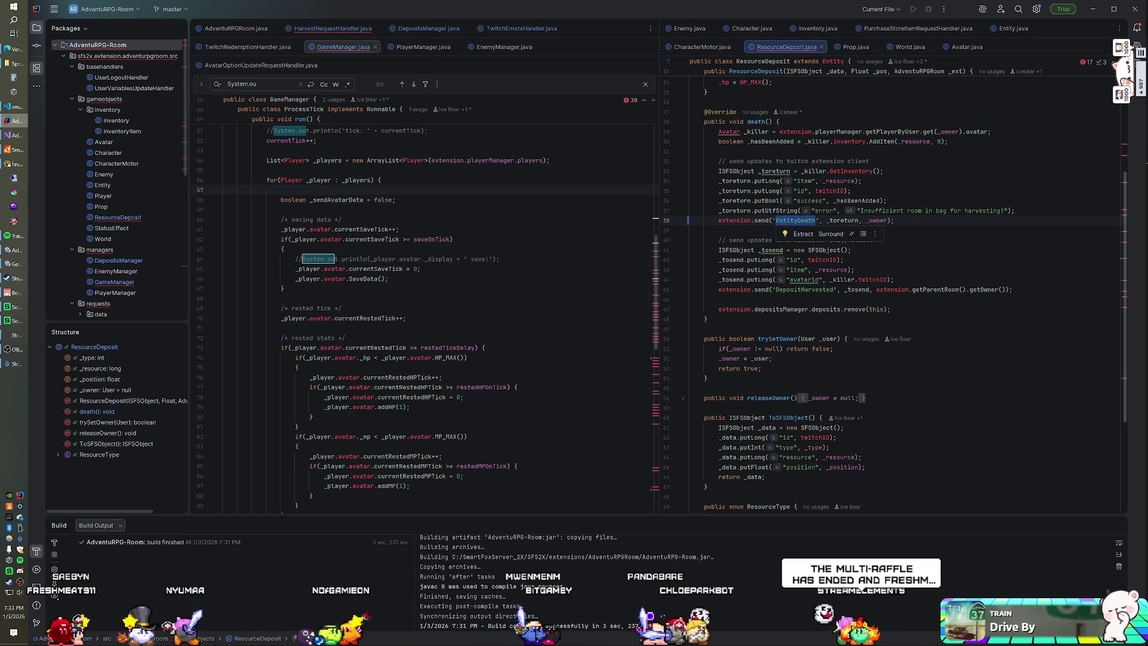
left_click(15, 135)
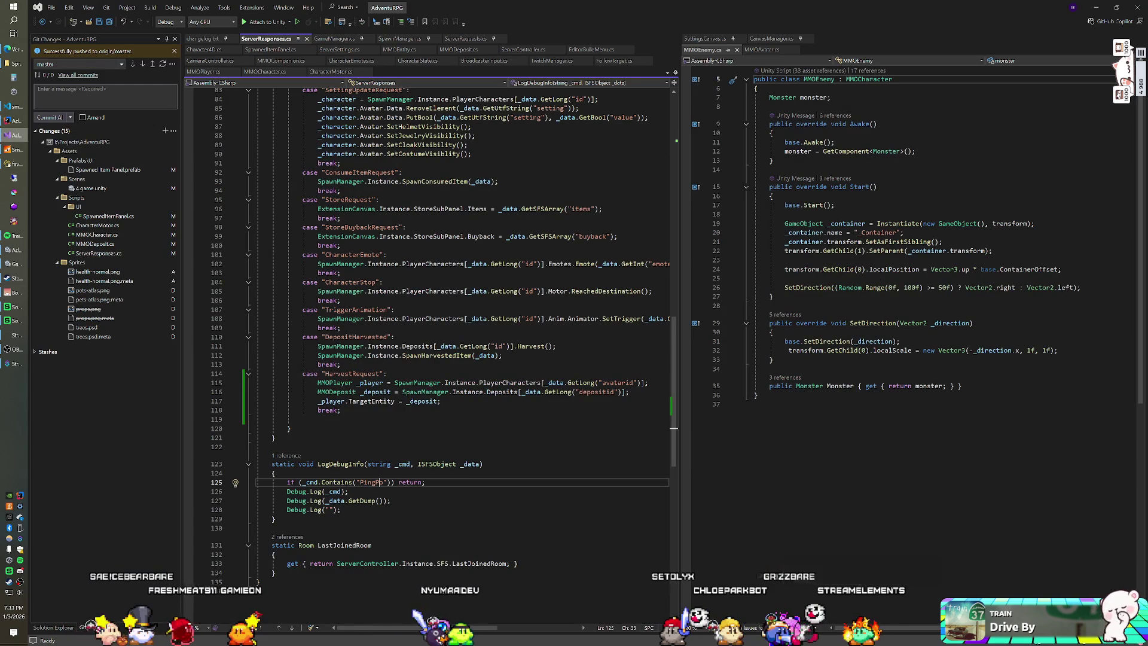
Rename the line 143 case in smartfox-responses.js to 'EntityDeath' and save the file.
left_click(14, 105)
type("ntityDeath\":")
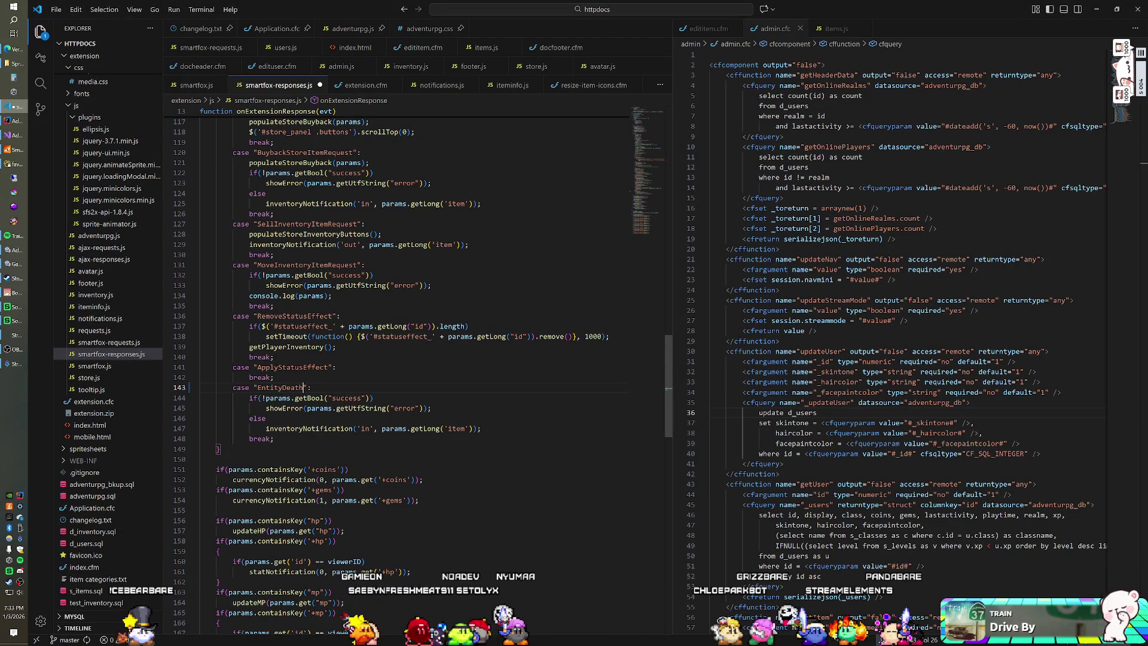
key("ctrl+s")
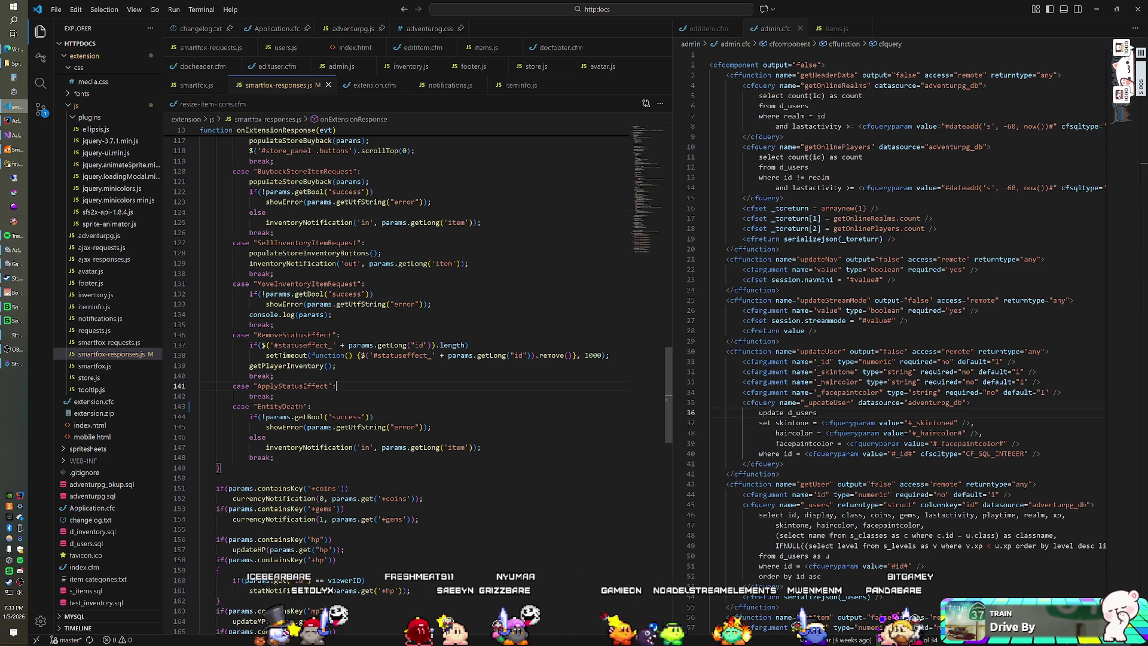
left_click(15, 135)
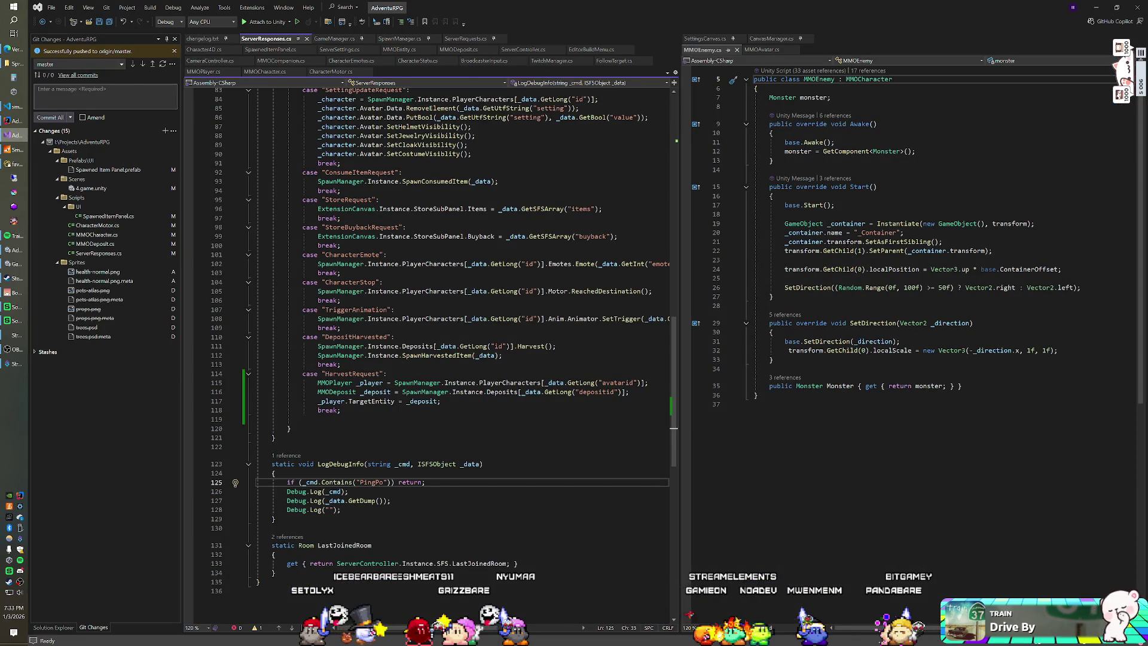
Review the HarvestRequest case in ServerResponses.cs, then start the Unity scene in Play mode.
left_click(386, 374)
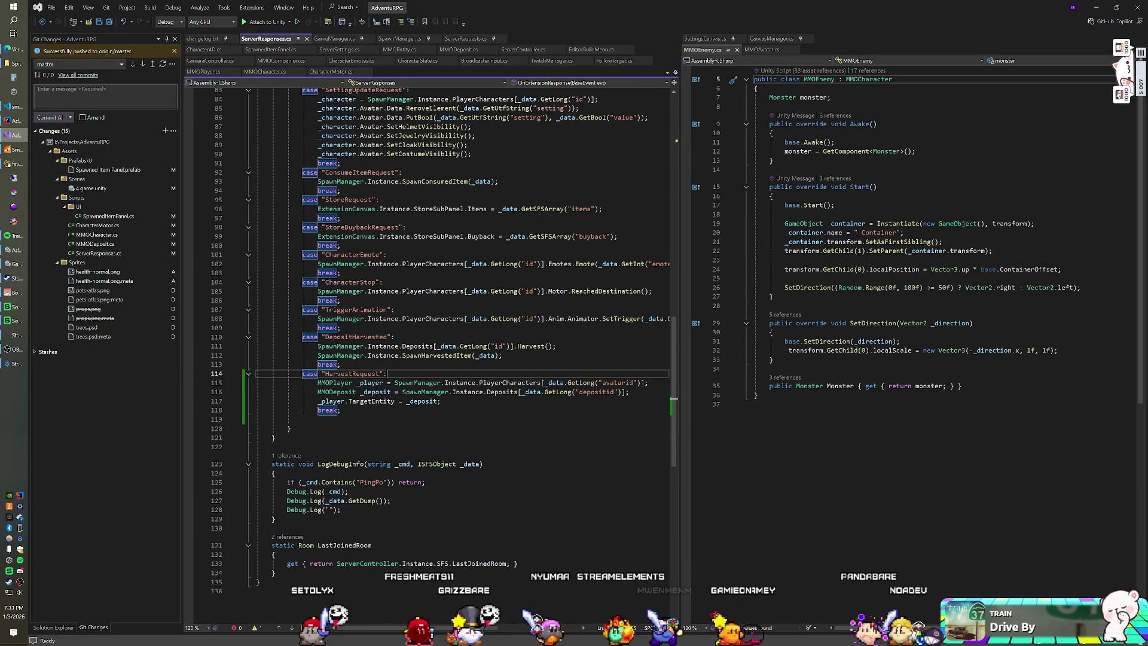
left_click(440, 401)
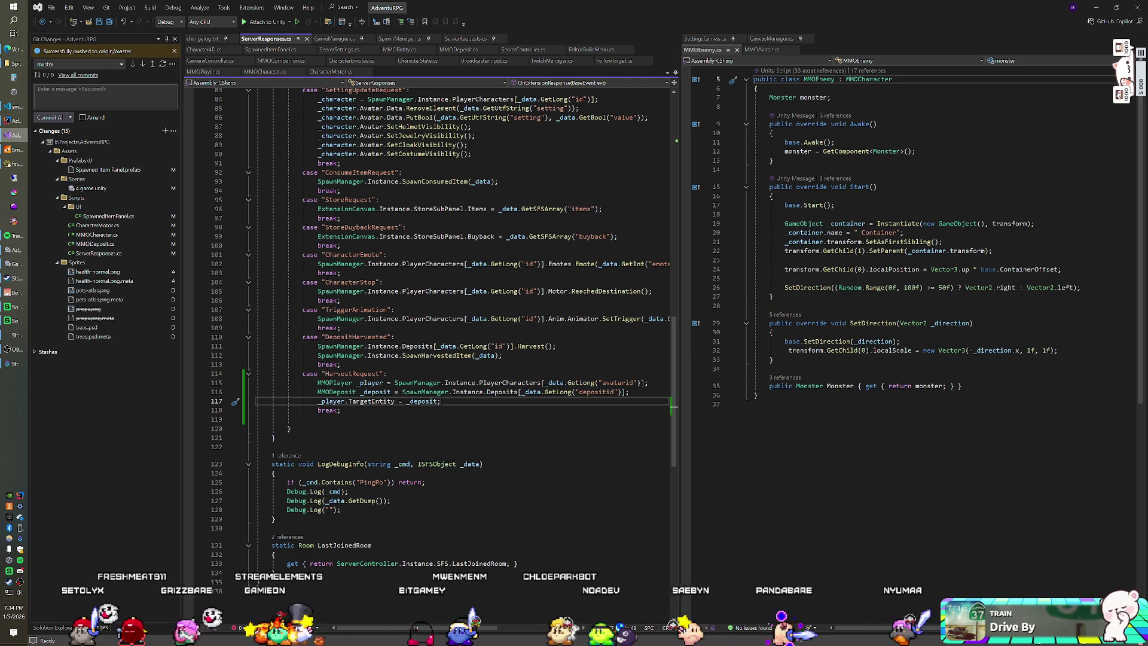
left_click(335, 327)
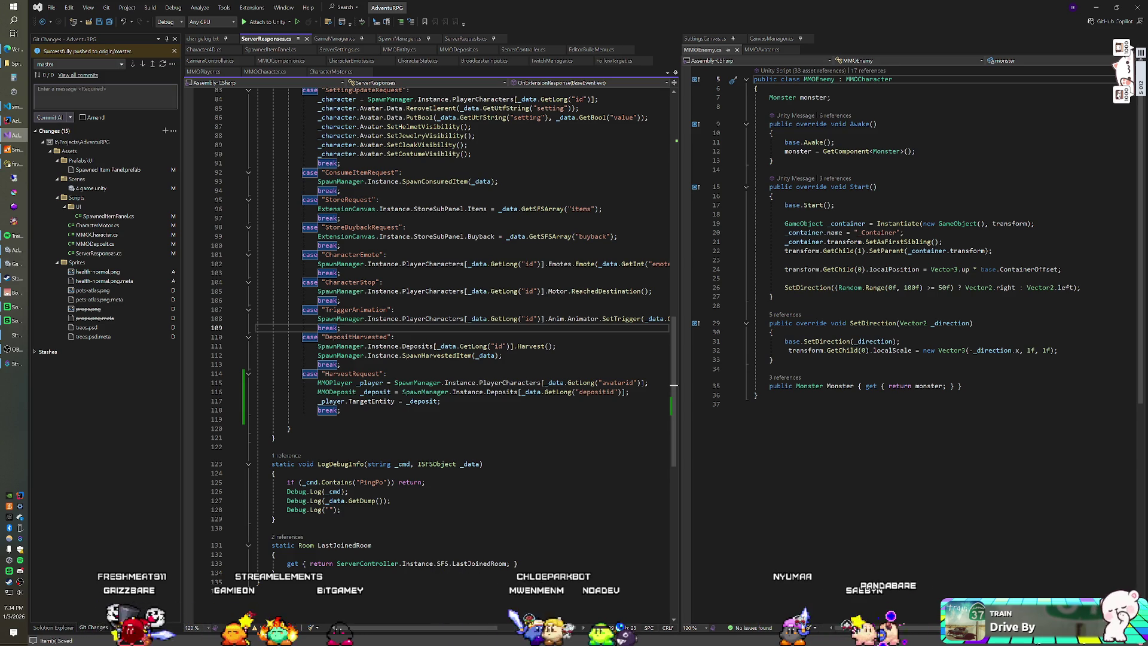
key("alt+Tab")
key("ctrl+p")
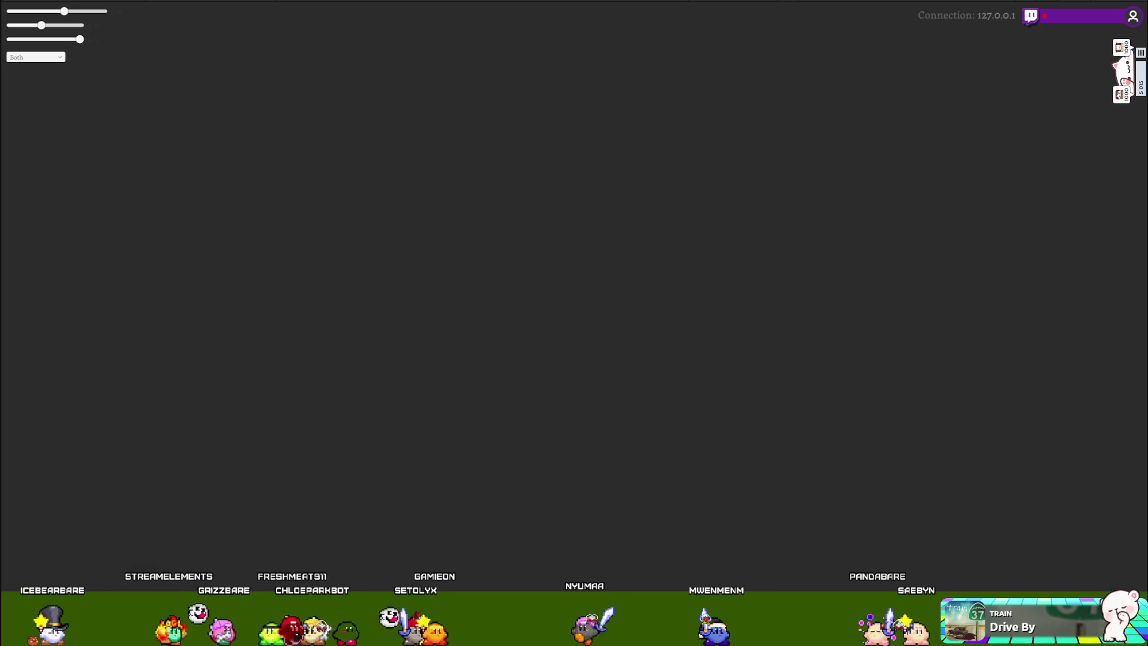
Remove the minus sign negating _direction on line 90 of CharacterMotor.cs.
key("alt+Tab")
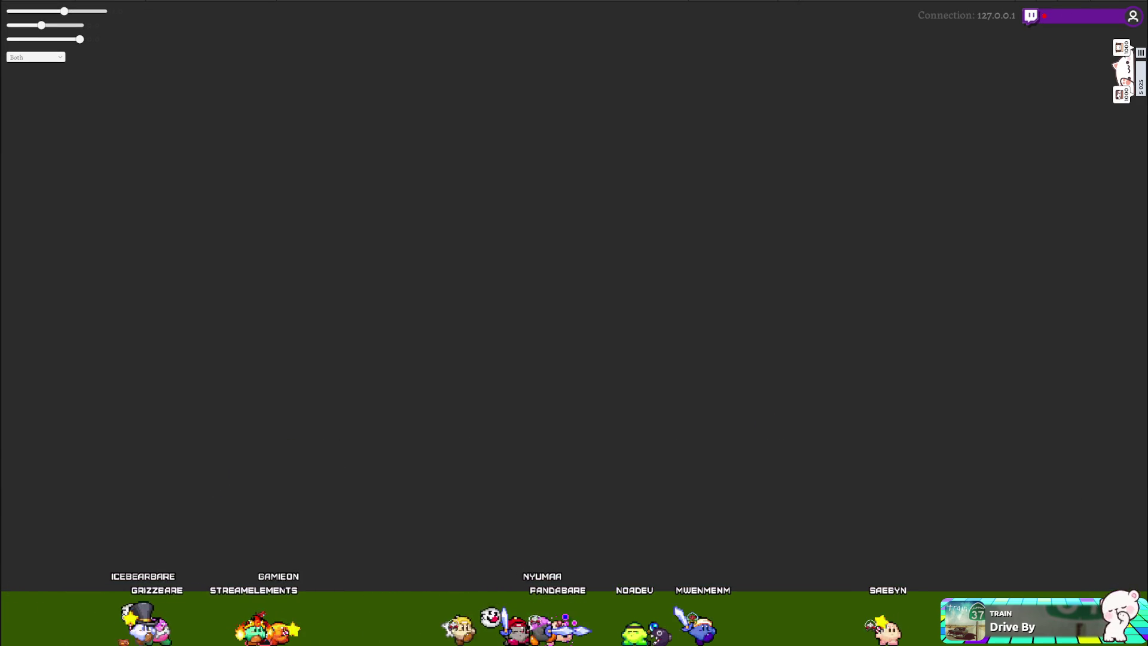
key("Delete")
key("Delete")
key("Delete")
key("End")
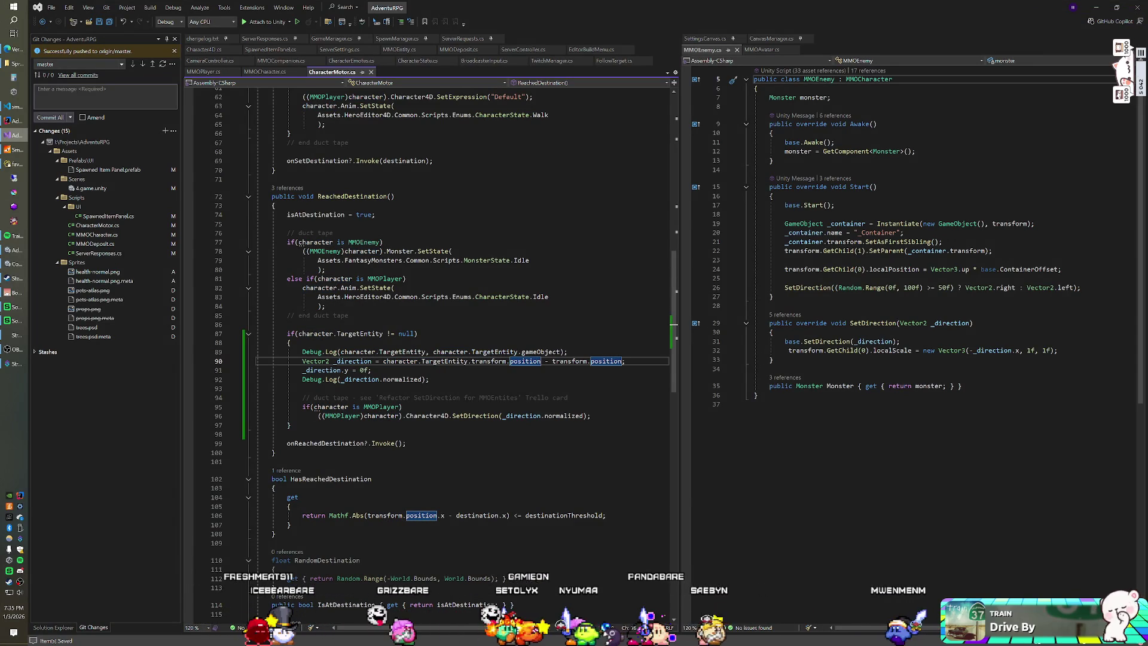
Return to Unity to recompile the edited scripts and run the game with the new props.
key("alt+Tab")
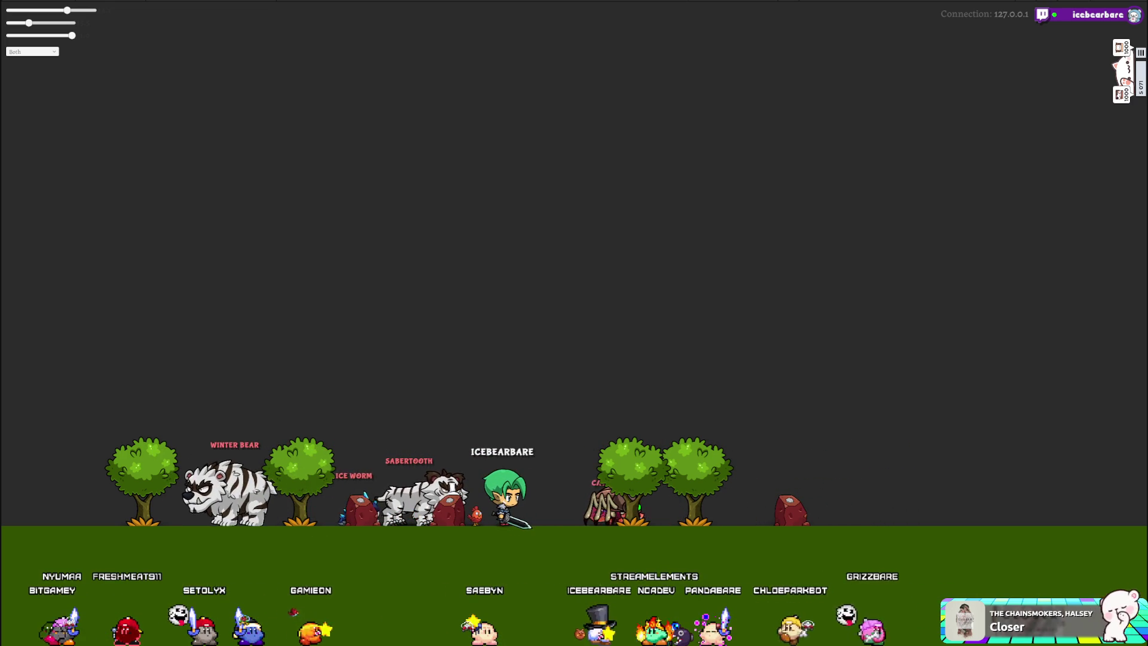
Switch the character panel's equipment view to cosmetic slots, then show the inventory.
mouse_move(6, 52)
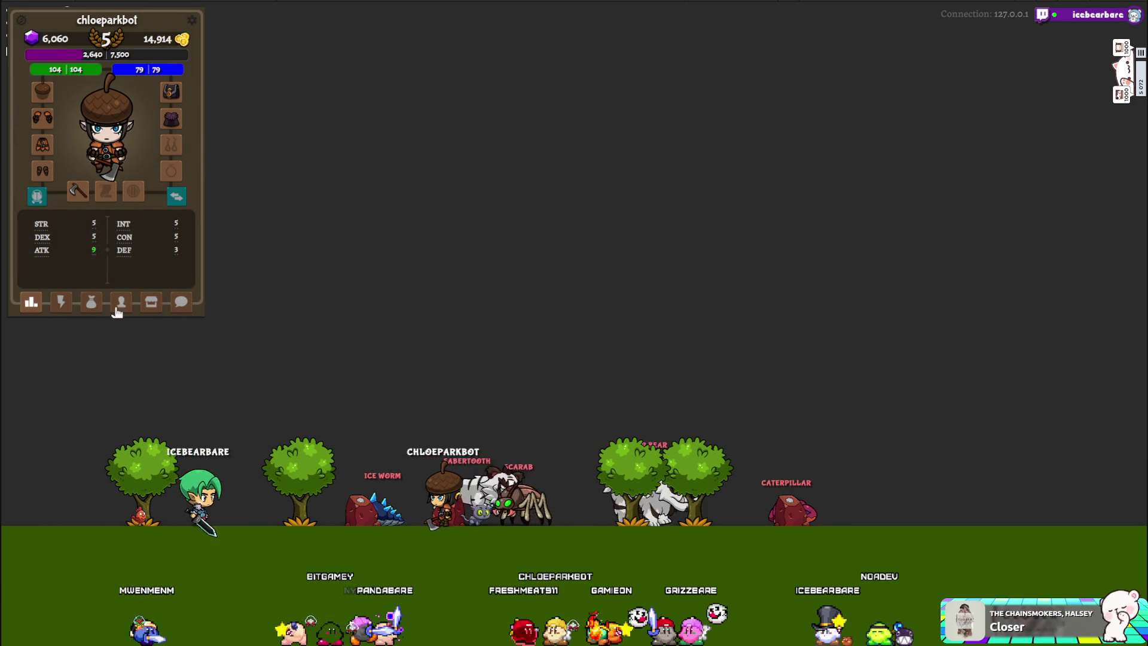
left_click(35, 201)
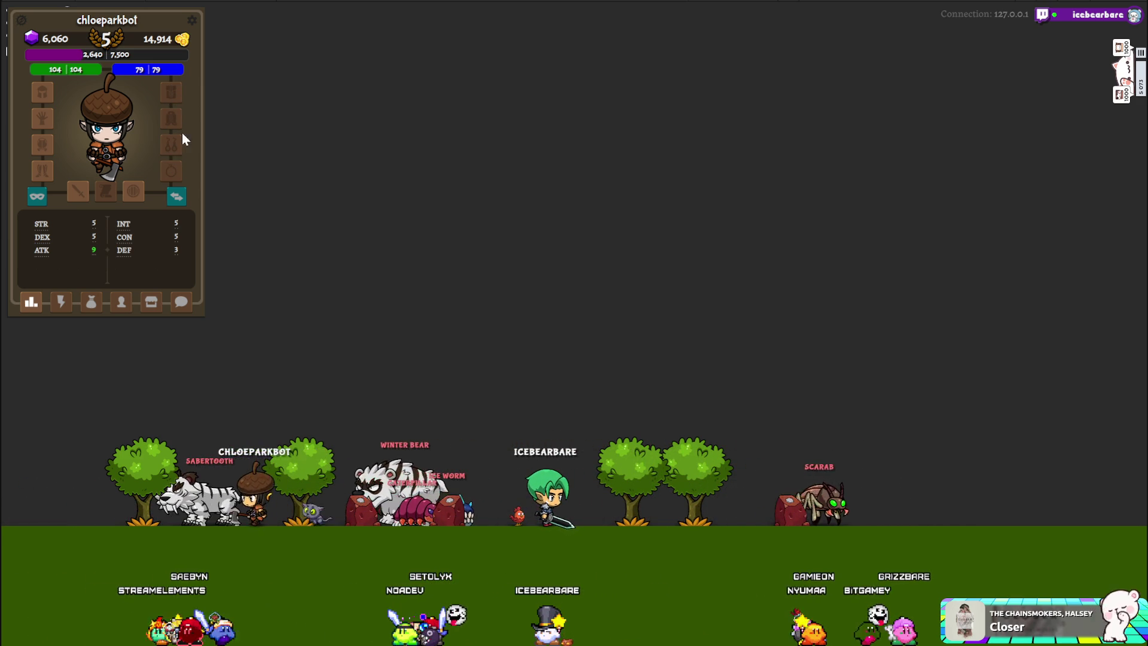
left_click(95, 299)
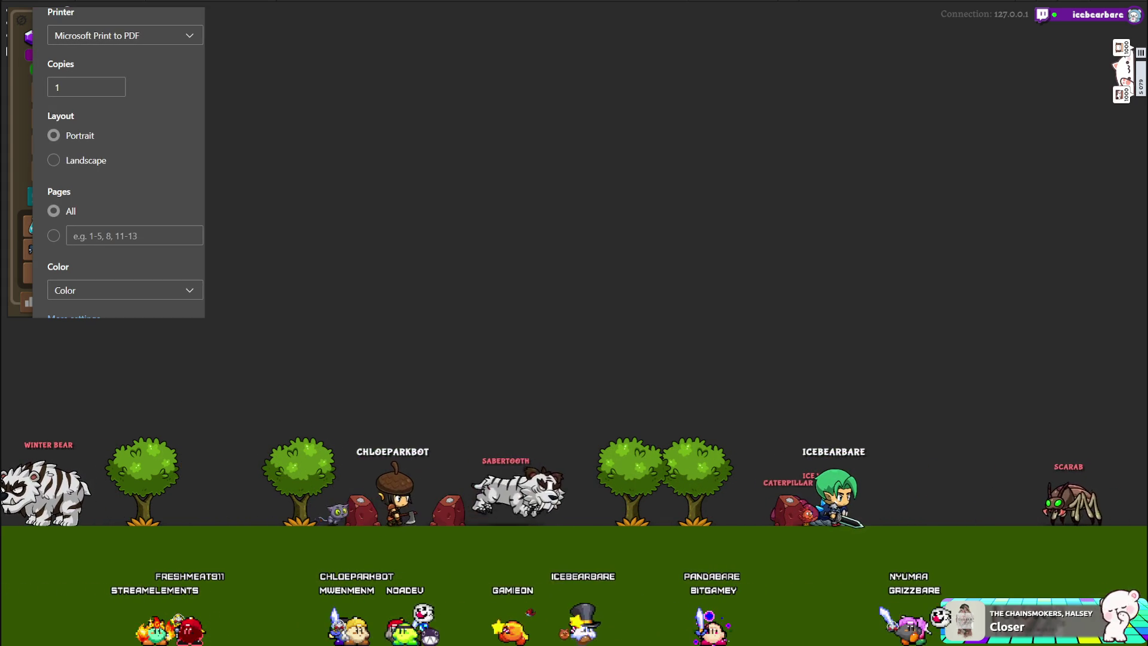
Close the print dialog, save changelog.txt, retry the server connection, and go to IntelliJ.
key("Escape")
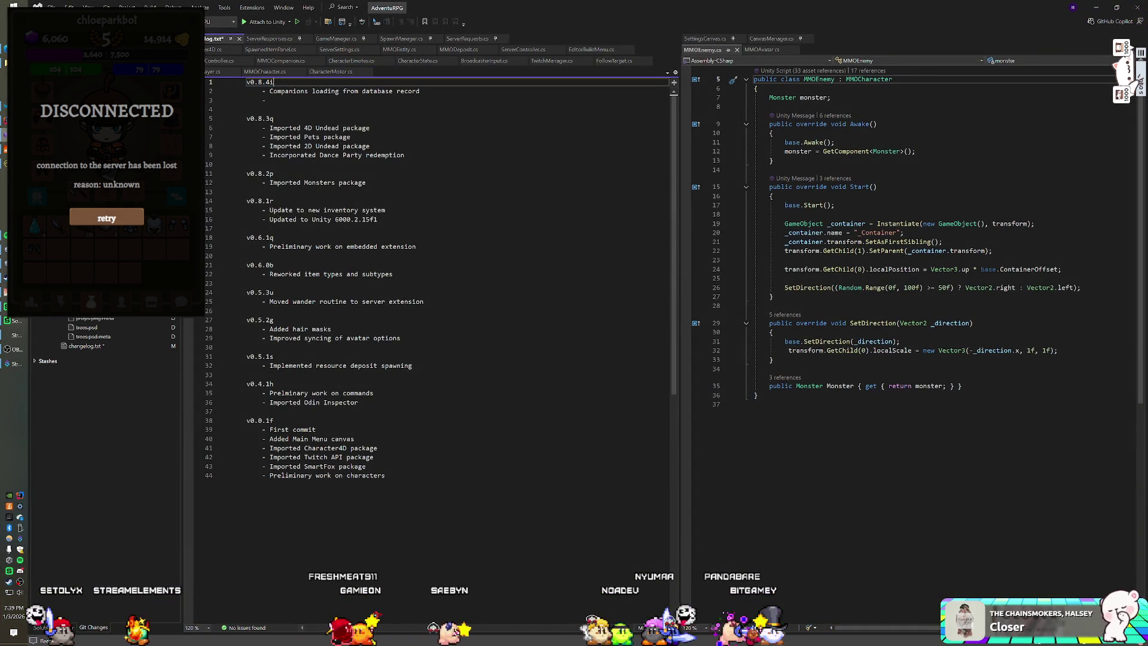
key("ctrl+s")
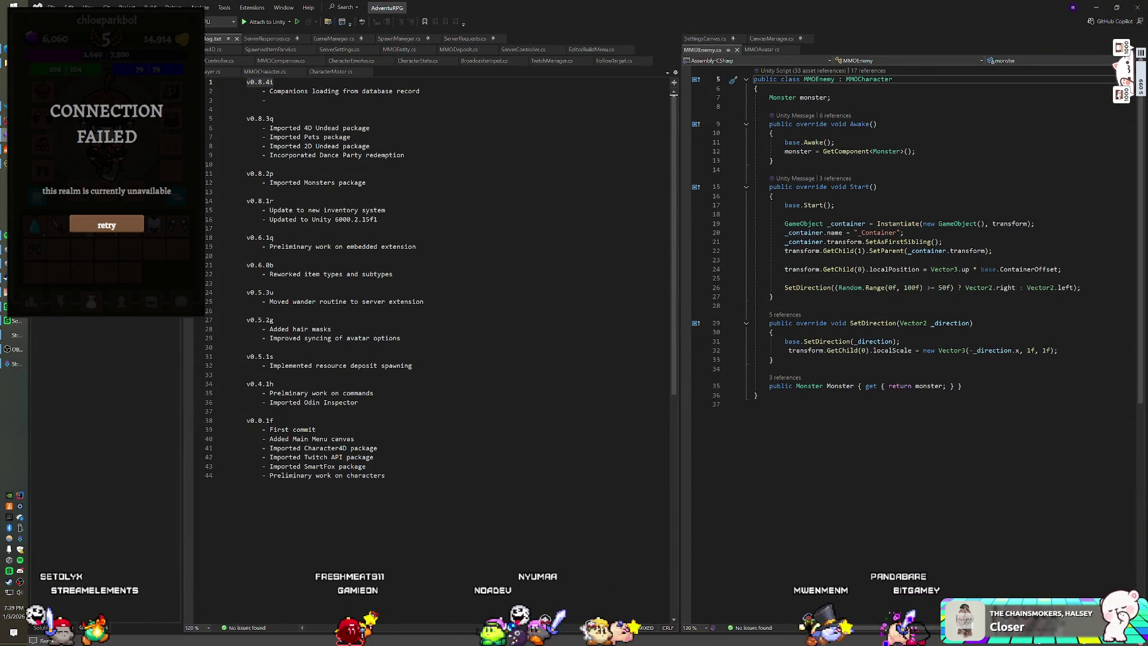
left_click(106, 225)
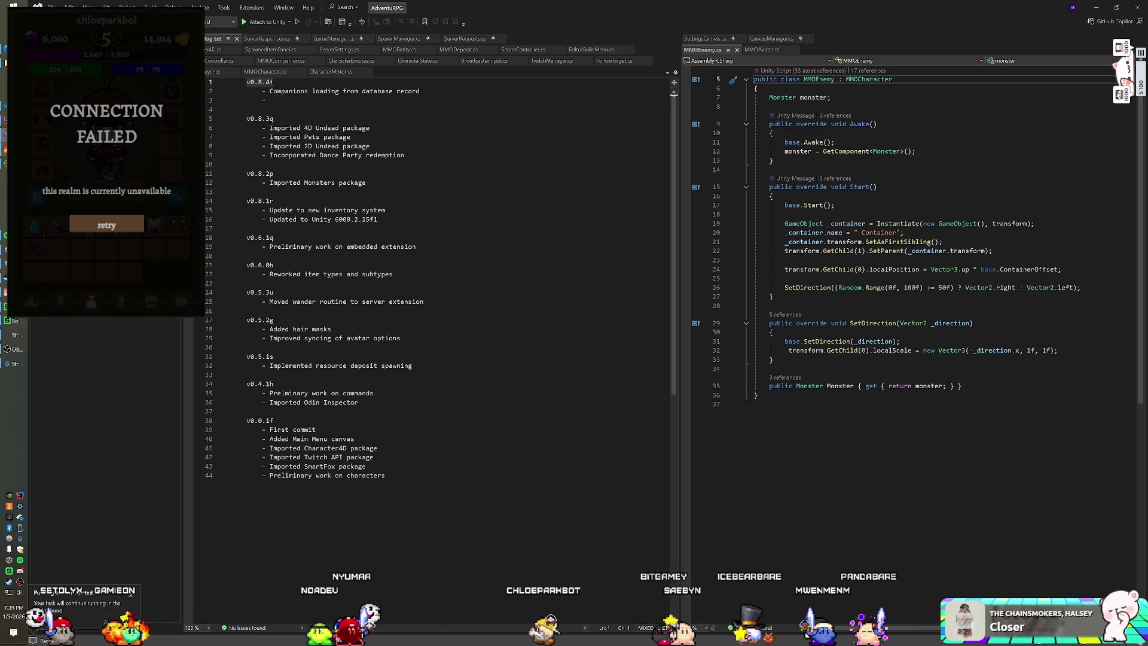
key("alt+Tab")
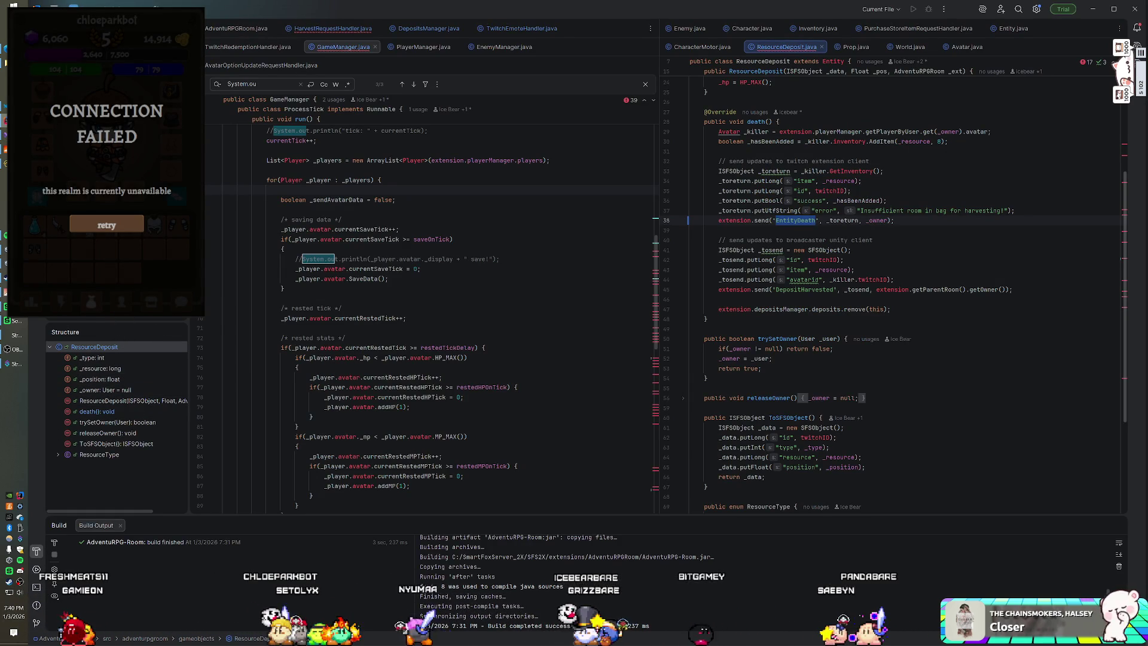
Enlarge IntelliJ's Structure panel and push the committed server changes to AdventuRPG-Room.
left_click_drag(117, 327, 117, 274)
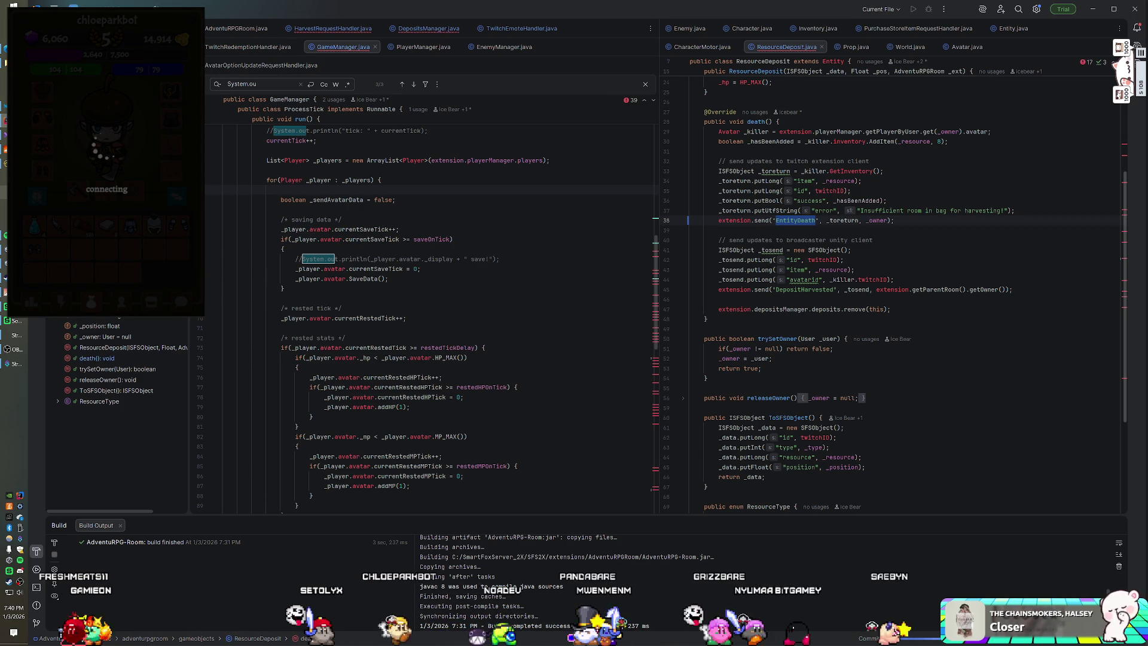
key("ctrl+shift+k")
left_click(692, 432)
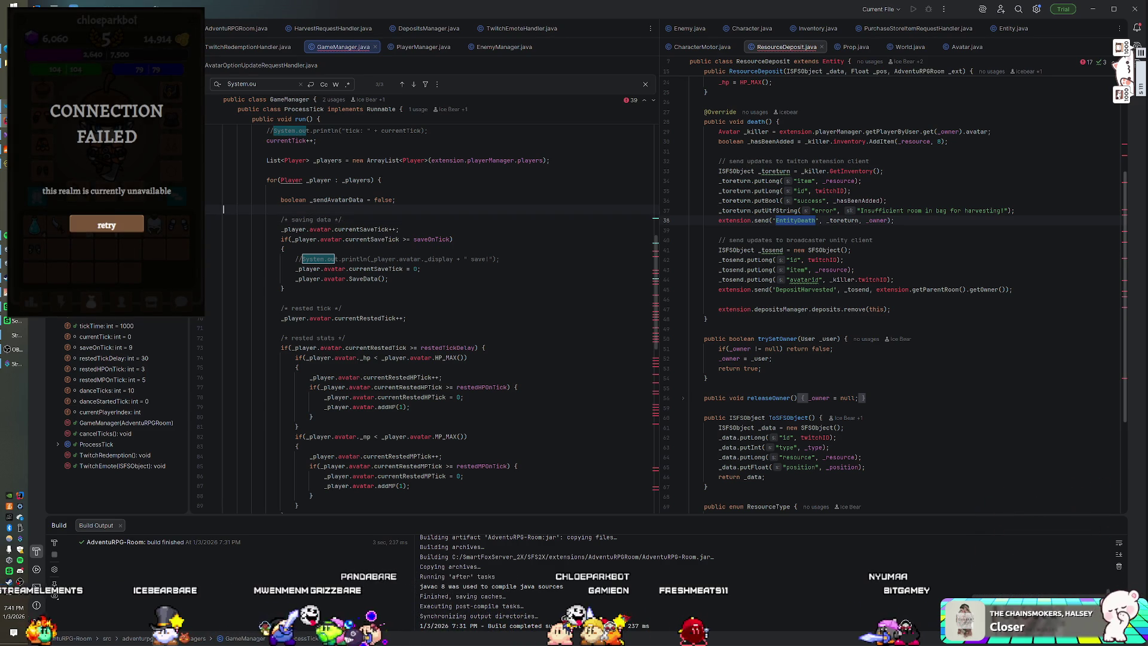
key("alt+Tab")
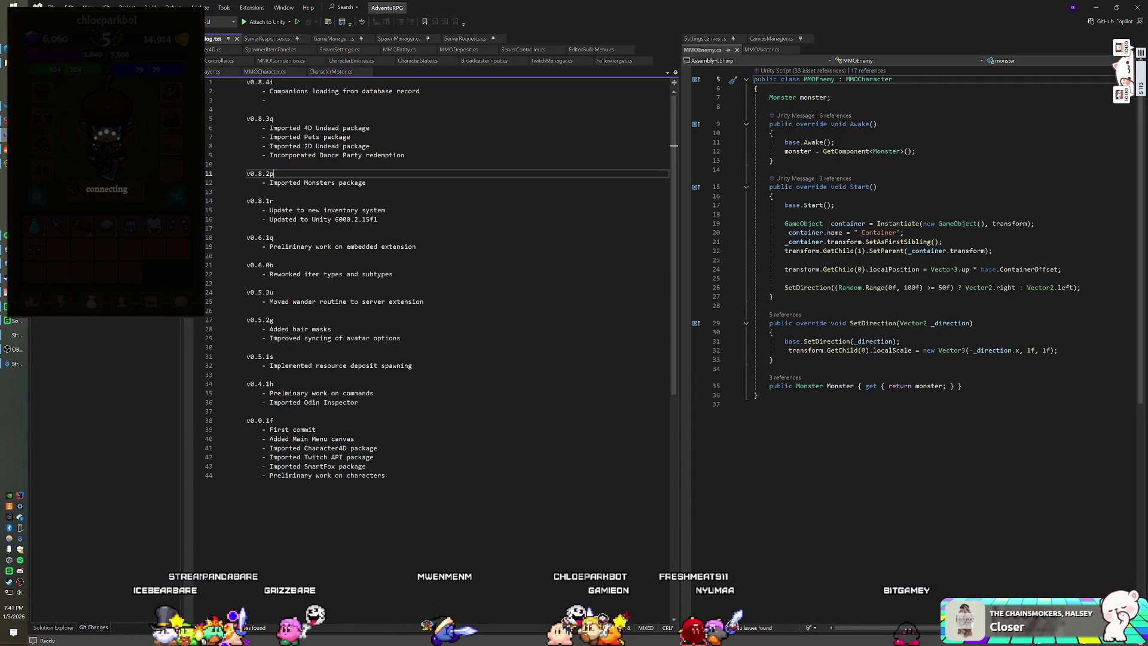
Commit all web extension changes in VS Code and sync them with origin/master.
key("alt+Tab")
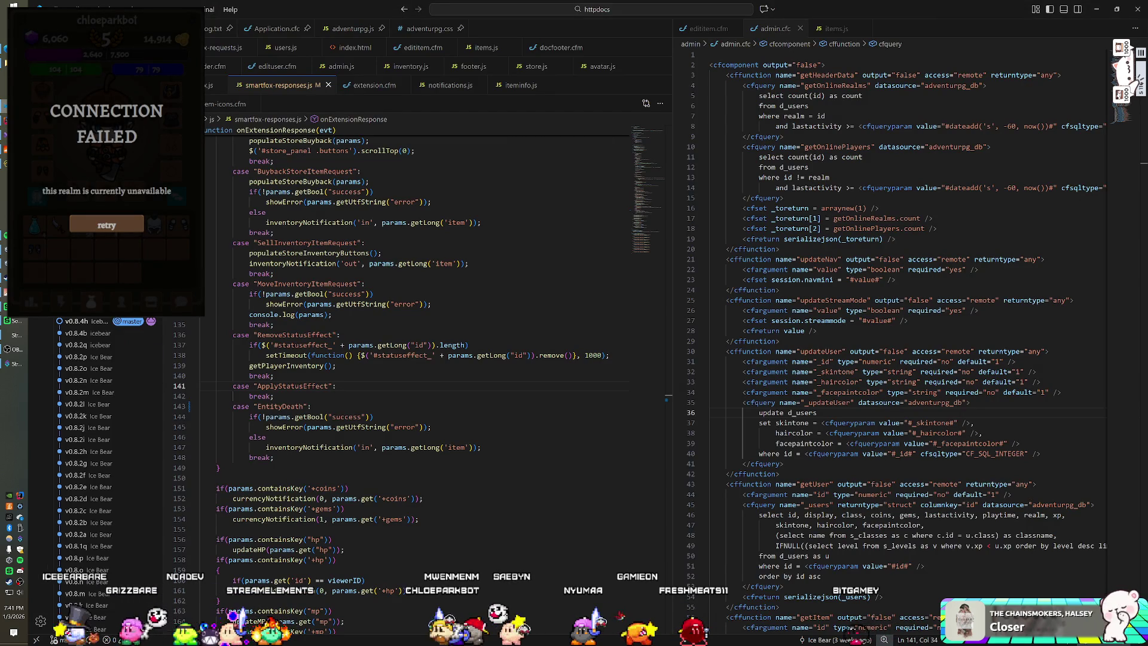
key("ctrl+Return")
left_click(549, 332)
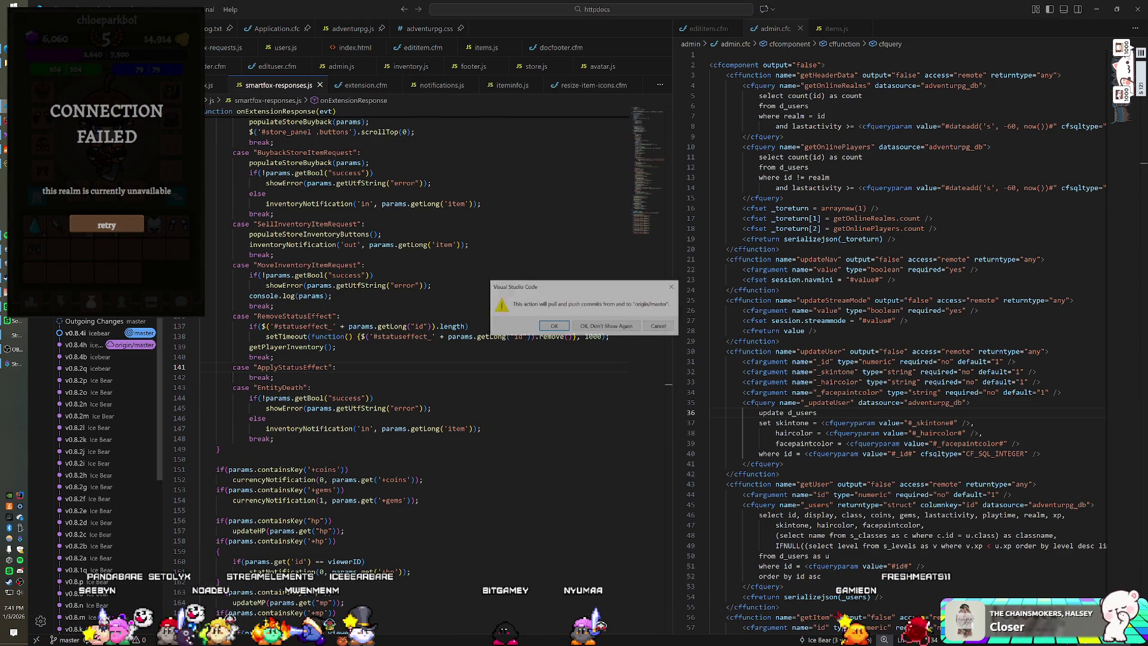
left_click(557, 327)
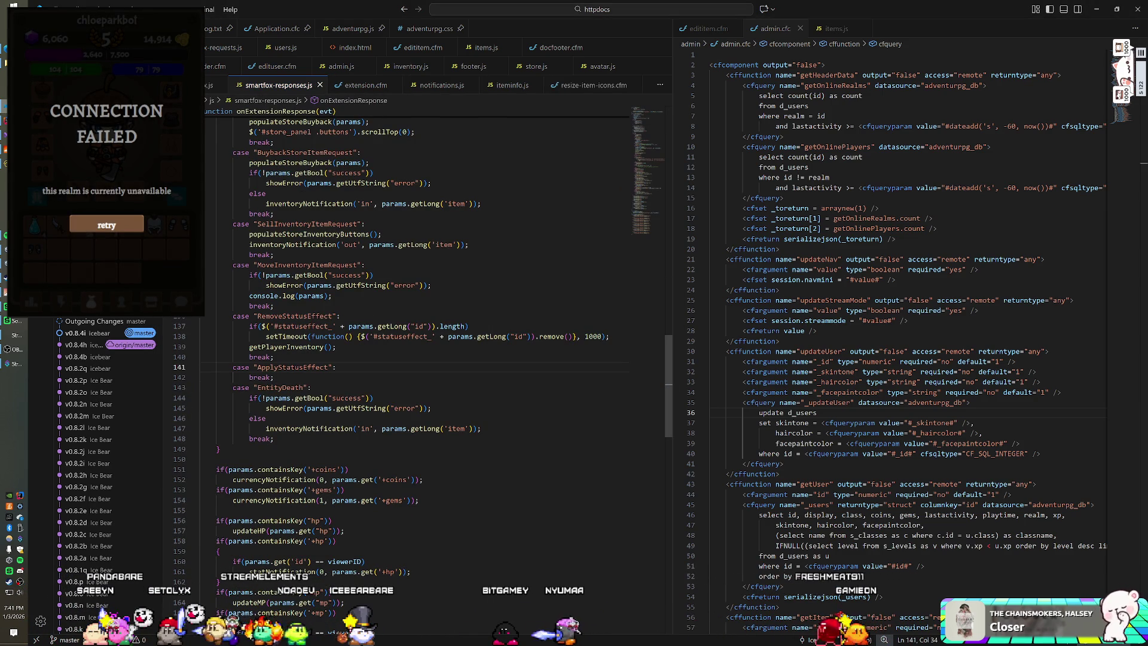
key("alt+Tab")
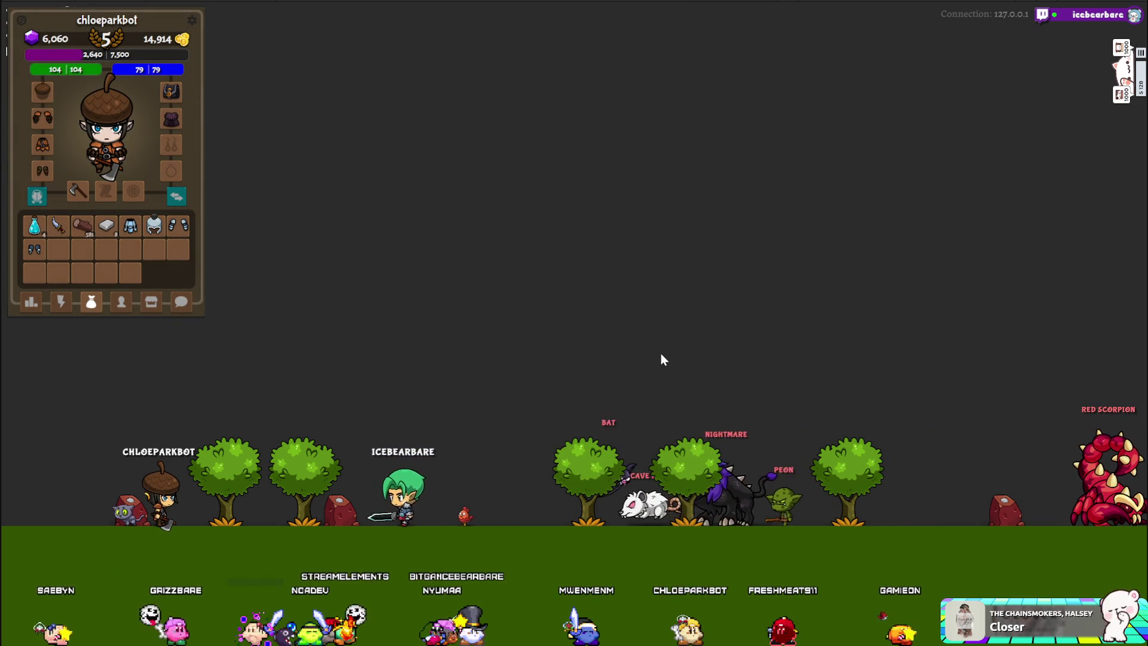
Send the acorn-hatted character to harvest a nearby tree and check the inventory for harvested items.
left_click(59, 304)
left_click(64, 247)
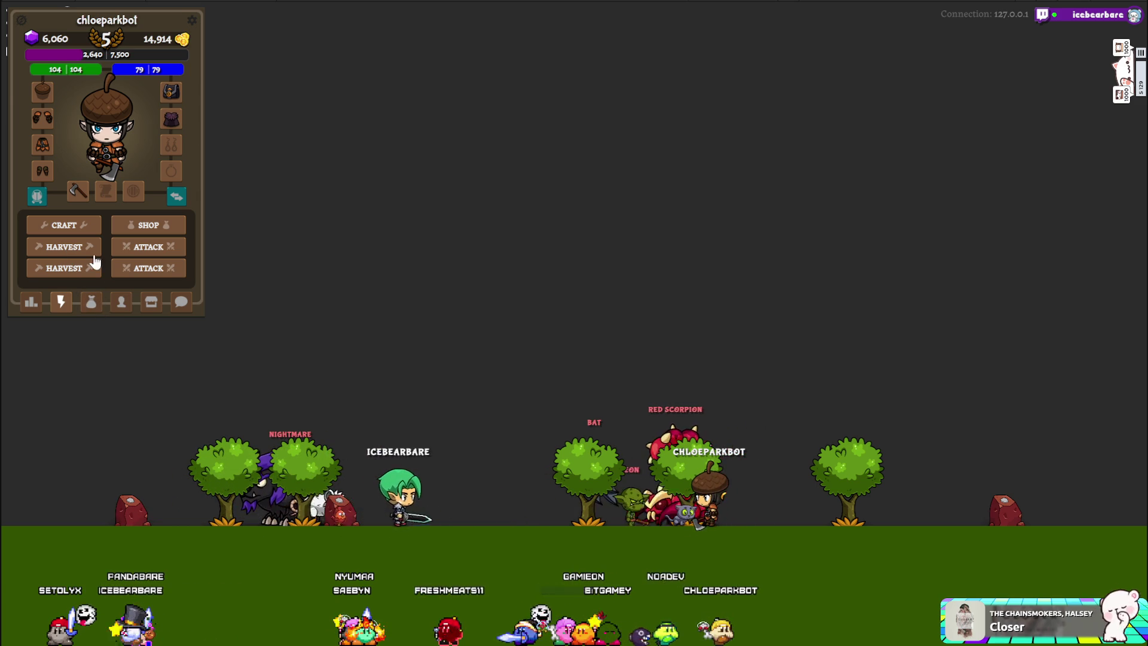
left_click(89, 302)
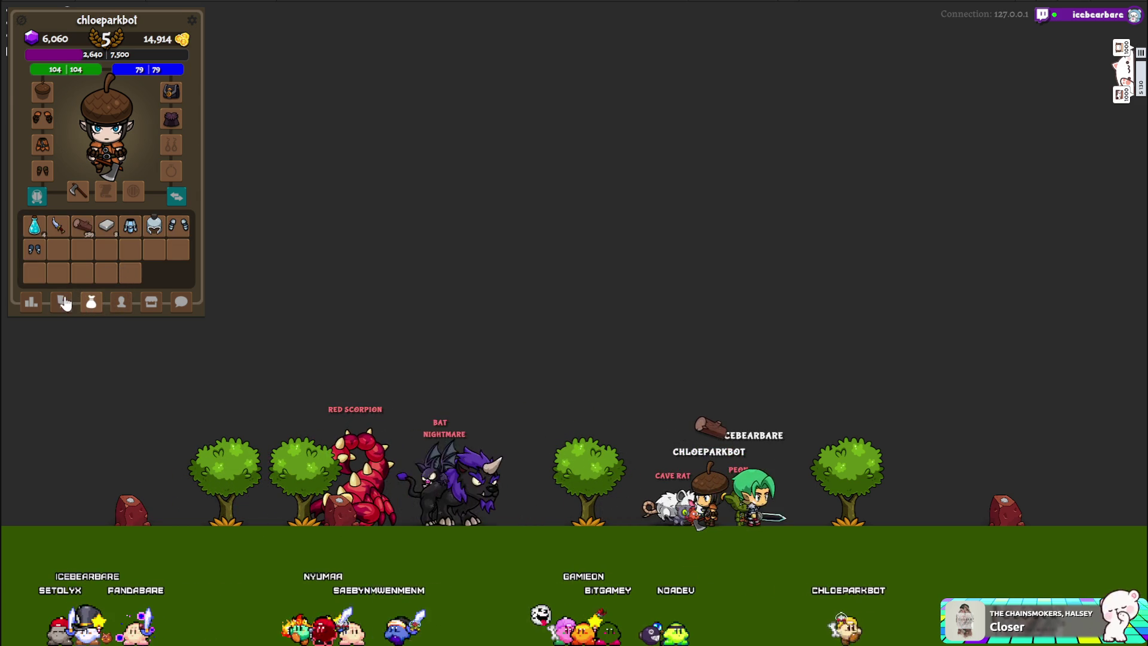
left_click(64, 301)
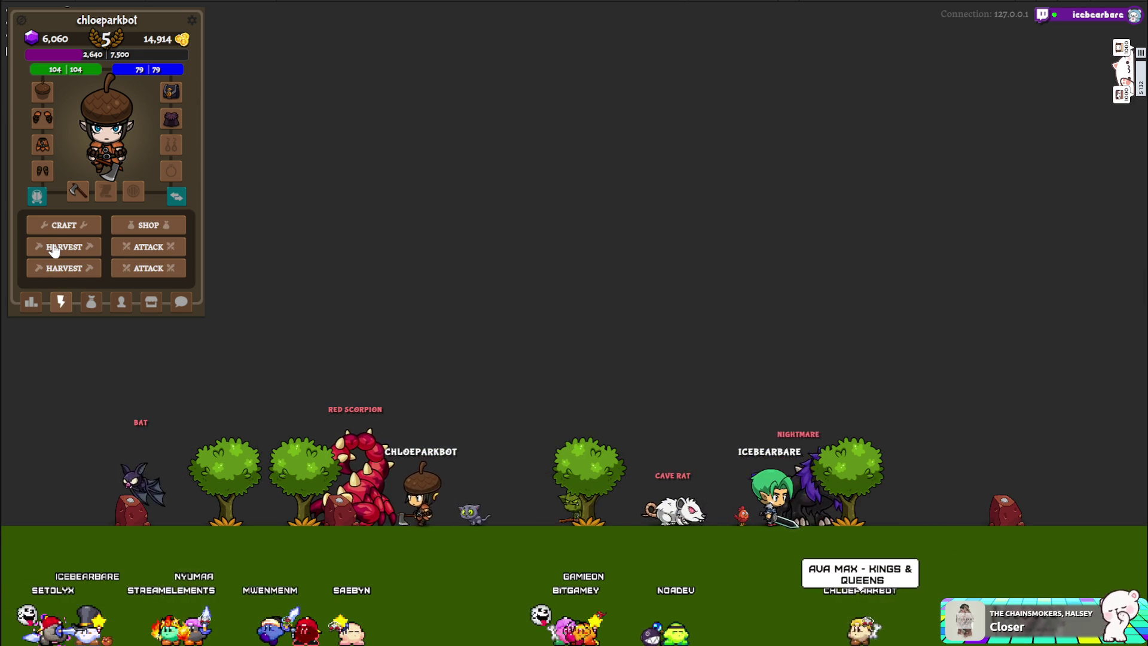
left_click(91, 302)
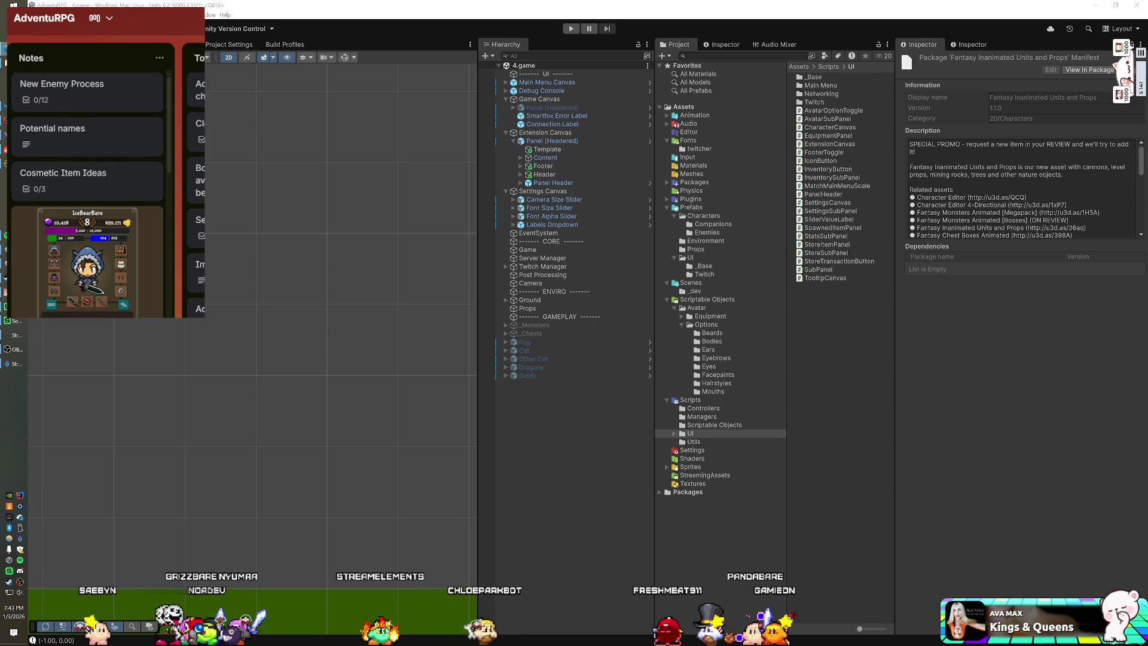
key("alt+Tab")
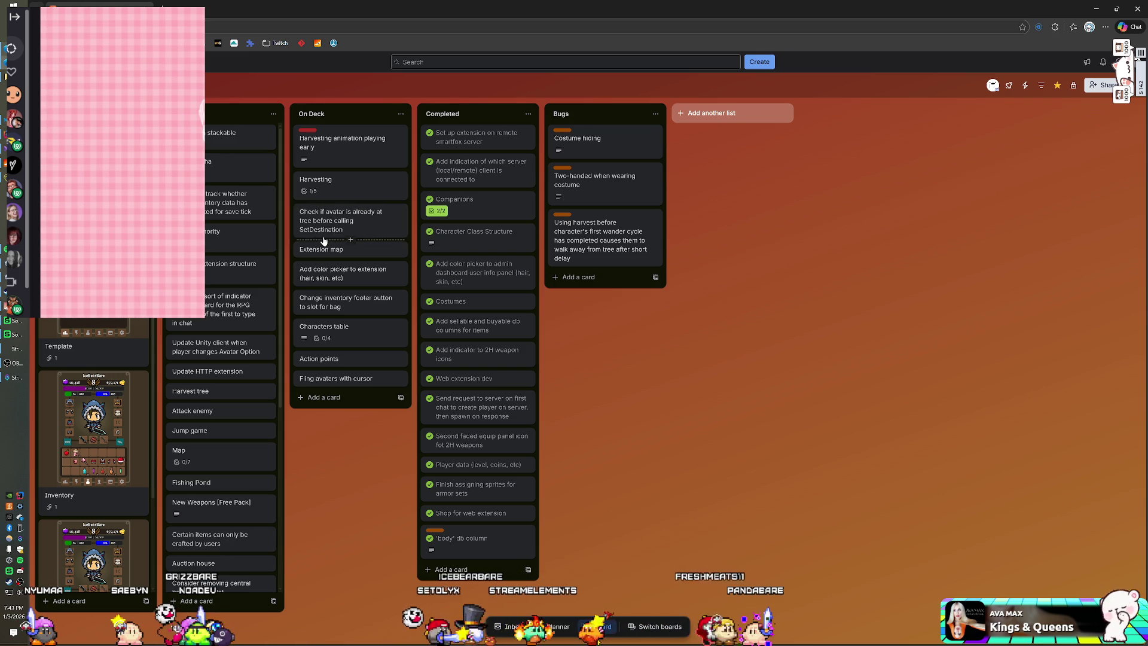
Review the Trello board's lists and Bugs cards, then minimize the browser.
scroll(254, 268, "down", 2)
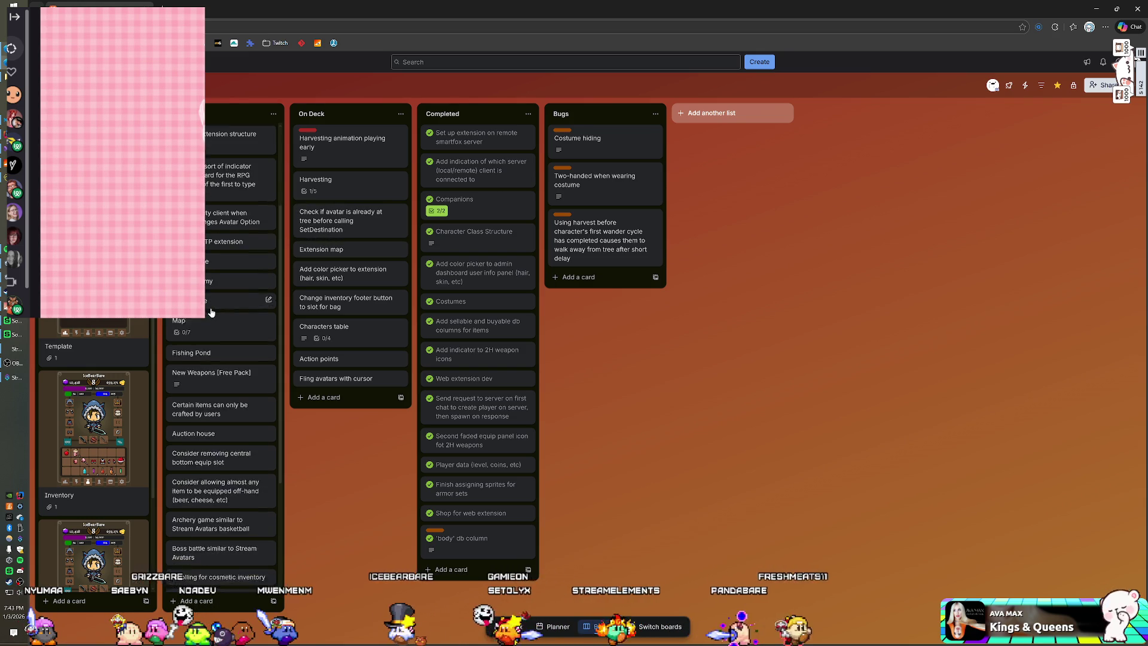
scroll(214, 309, "up", 1)
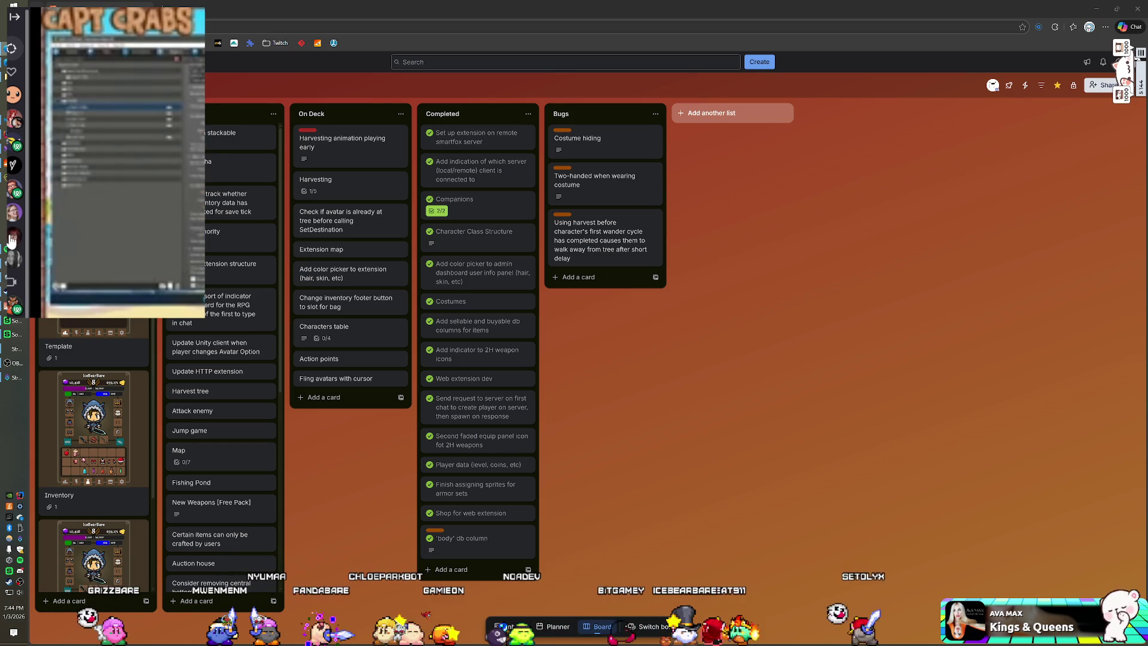
mouse_move(13, 221)
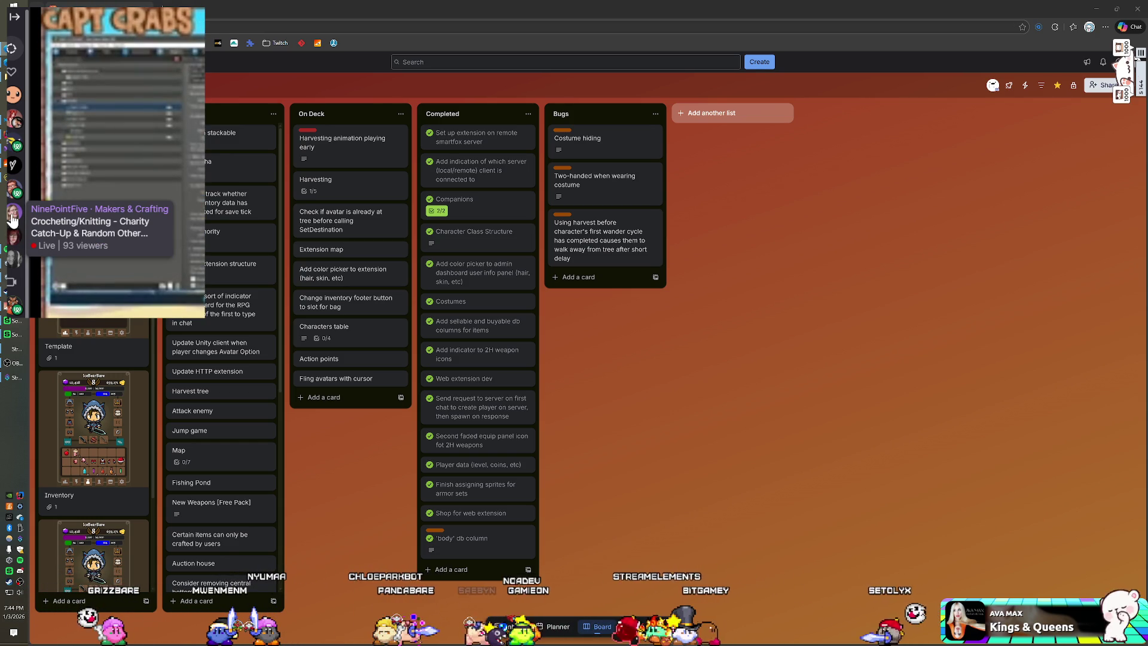
mouse_move(13, 94)
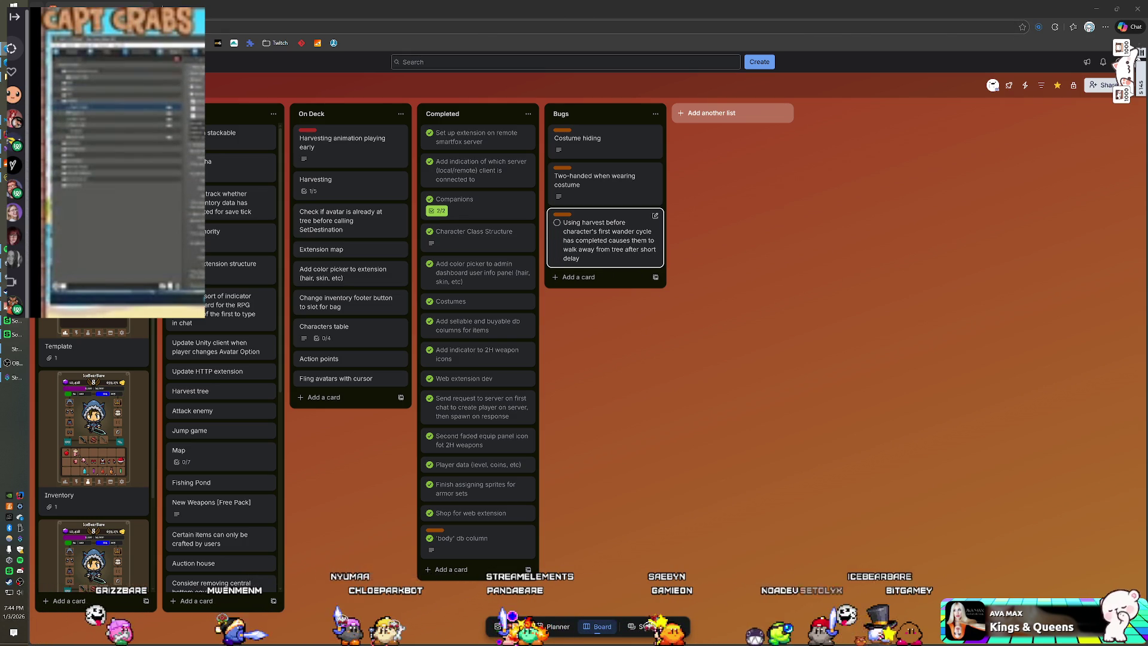
key("super+Down")
key("super+Down")
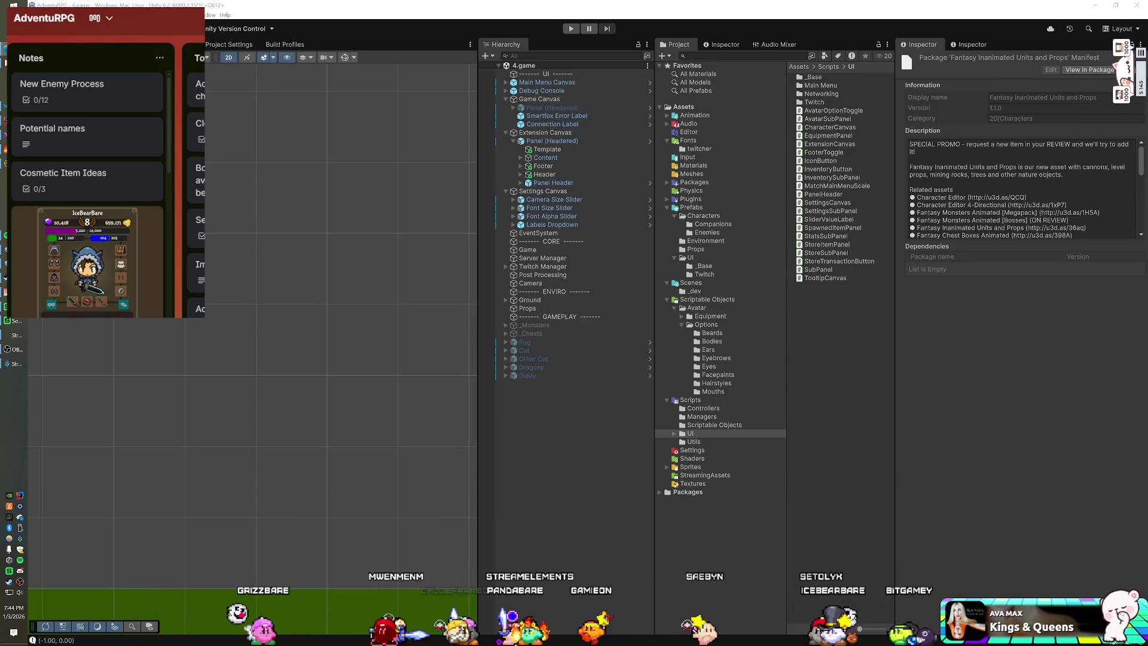
Bring Streamer.bot forward maximized and expand two action groups.
left_click(14, 363)
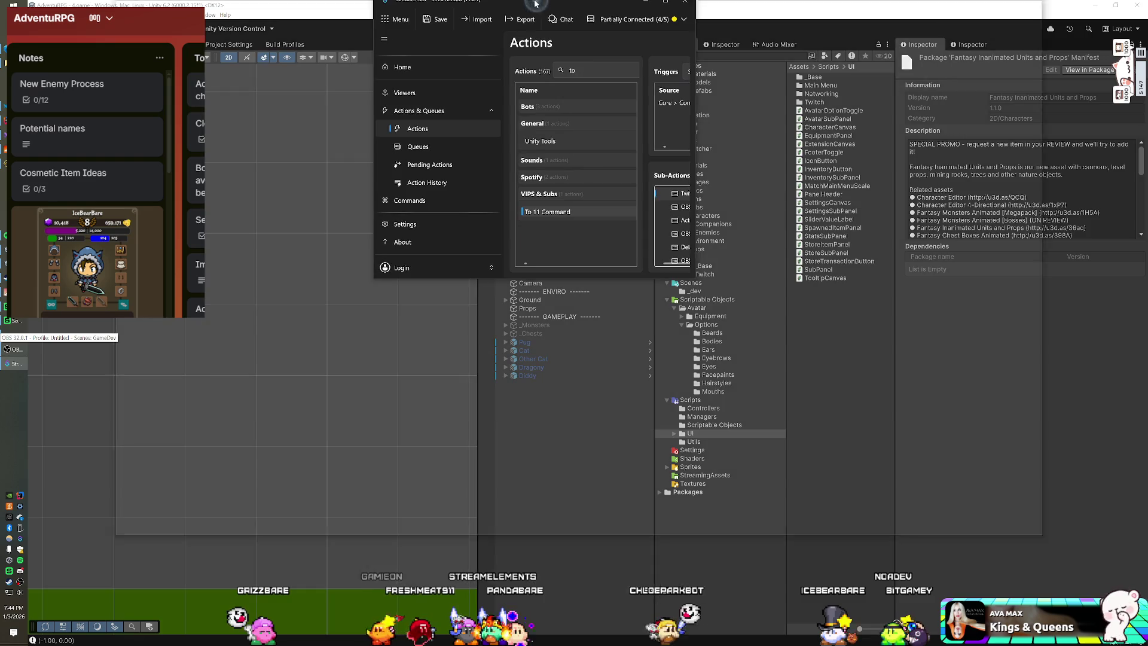
double_click(579, 16)
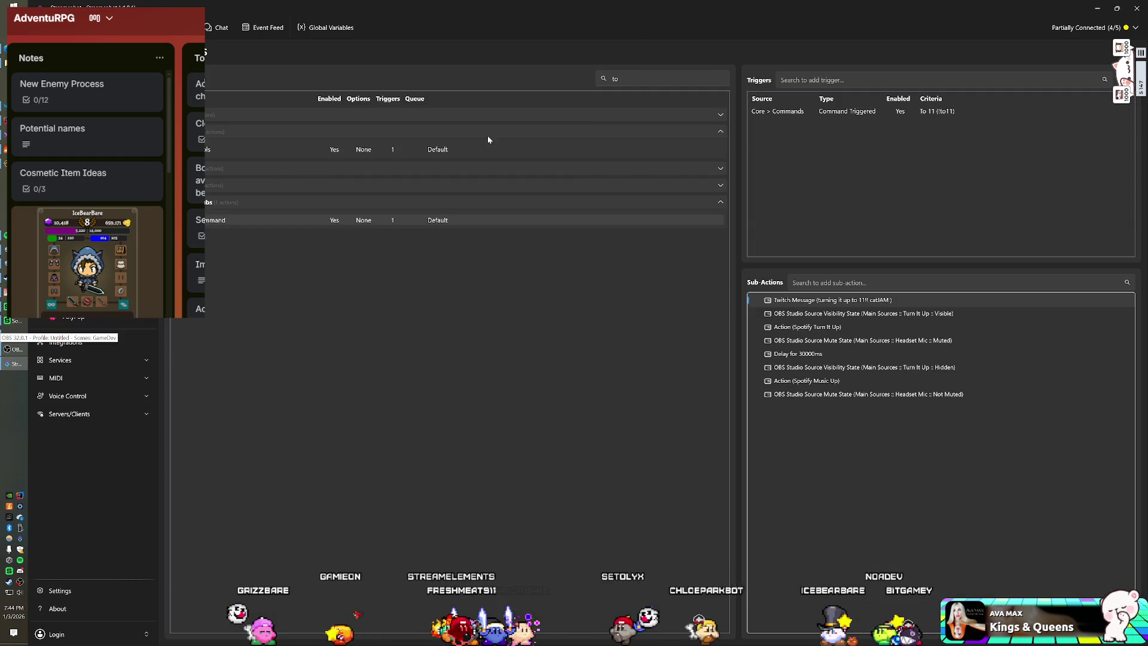
left_click(228, 189)
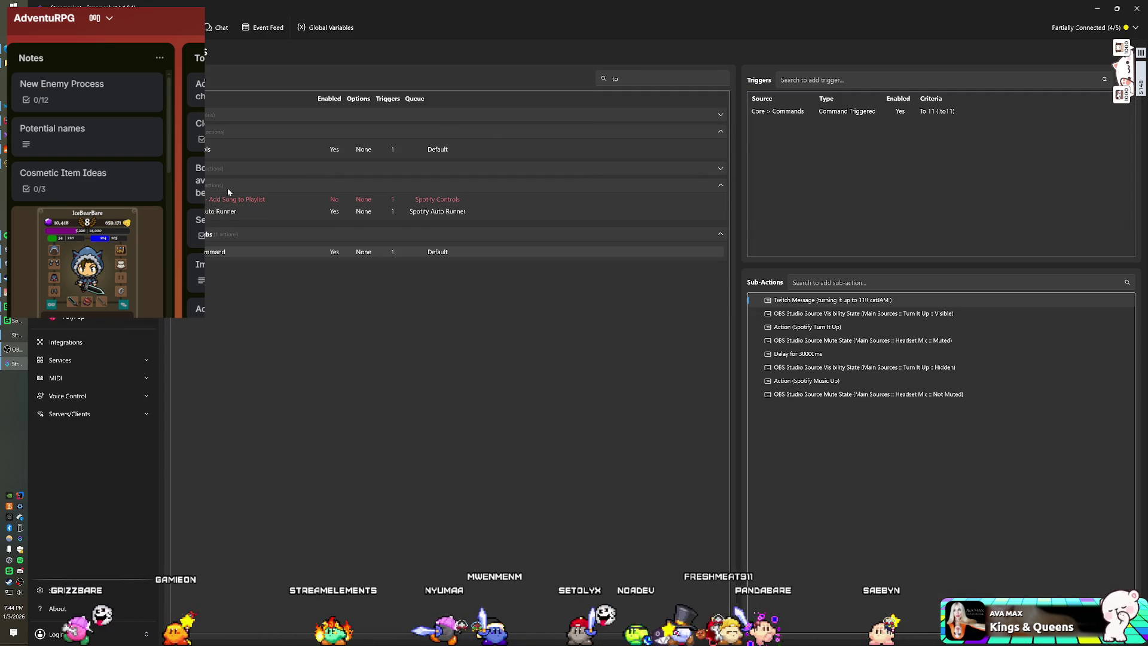
left_click(229, 170)
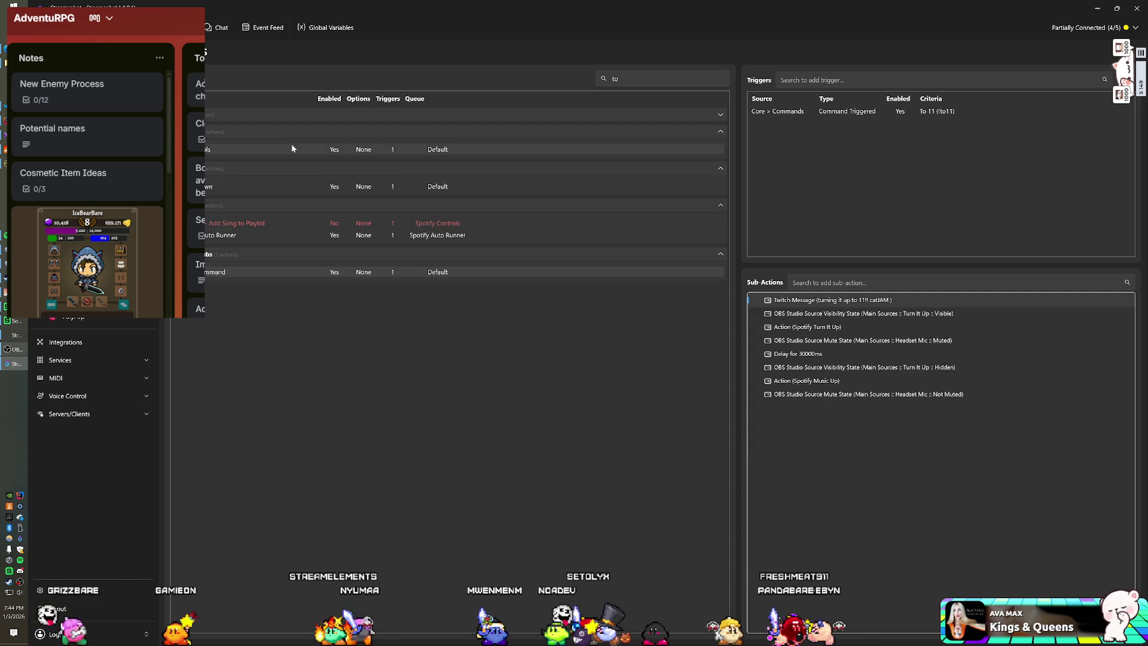
Filter the actions to 'trello' and open the Trello action's Twitch chat message sub-action.
left_click(658, 78)
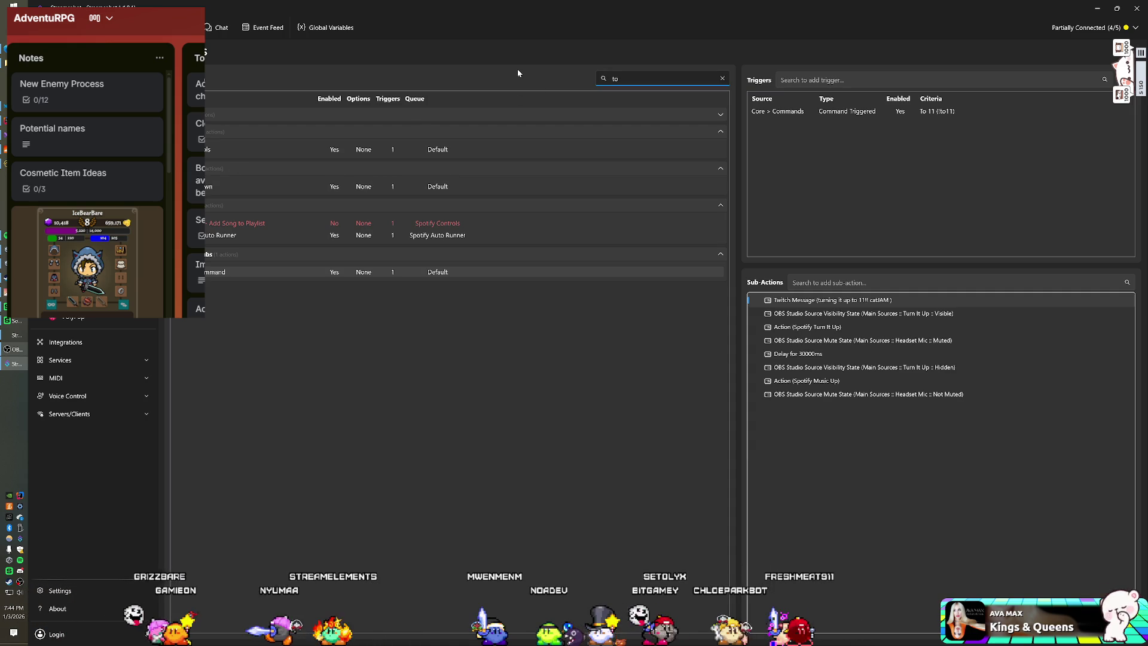
key("BackSpace")
type("rello")
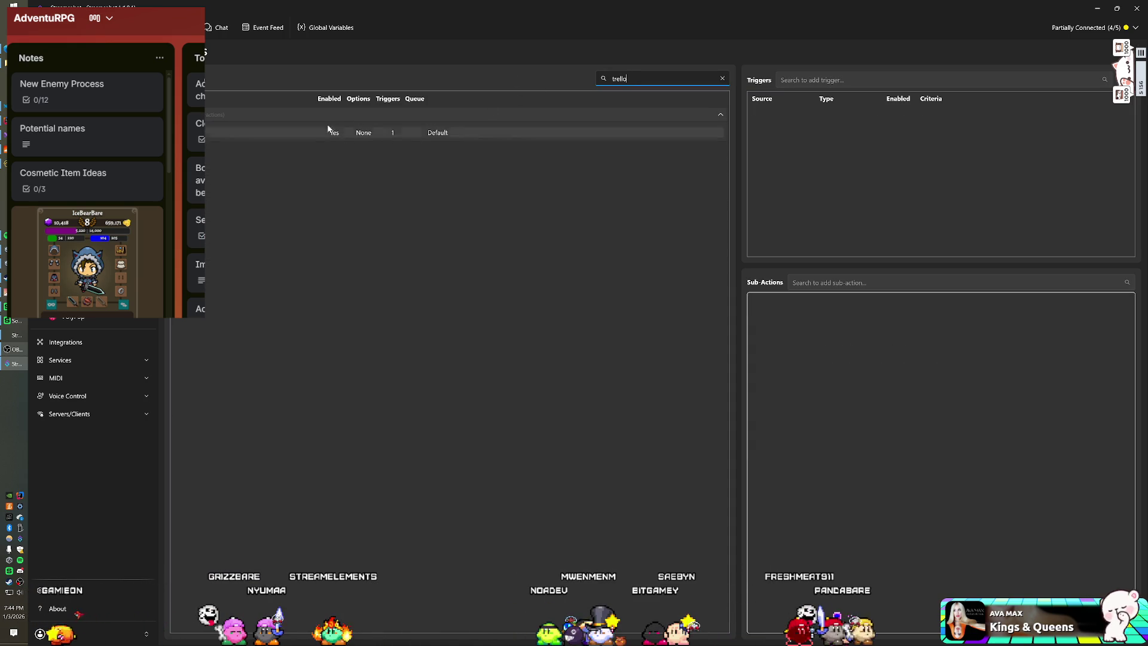
left_click(288, 132)
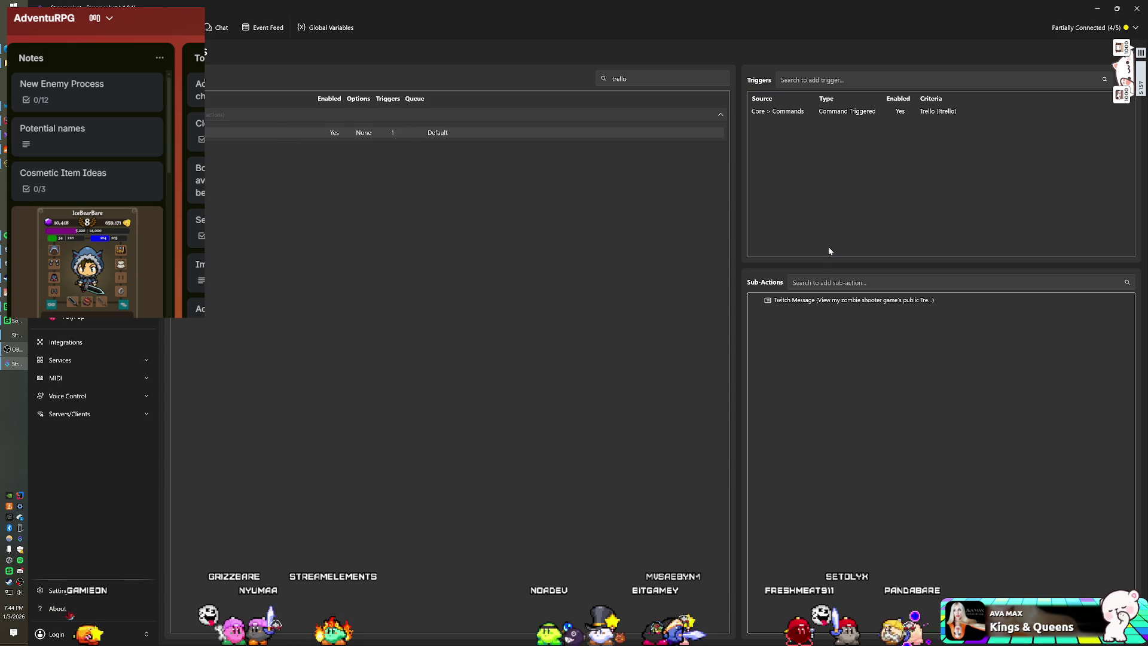
double_click(848, 300)
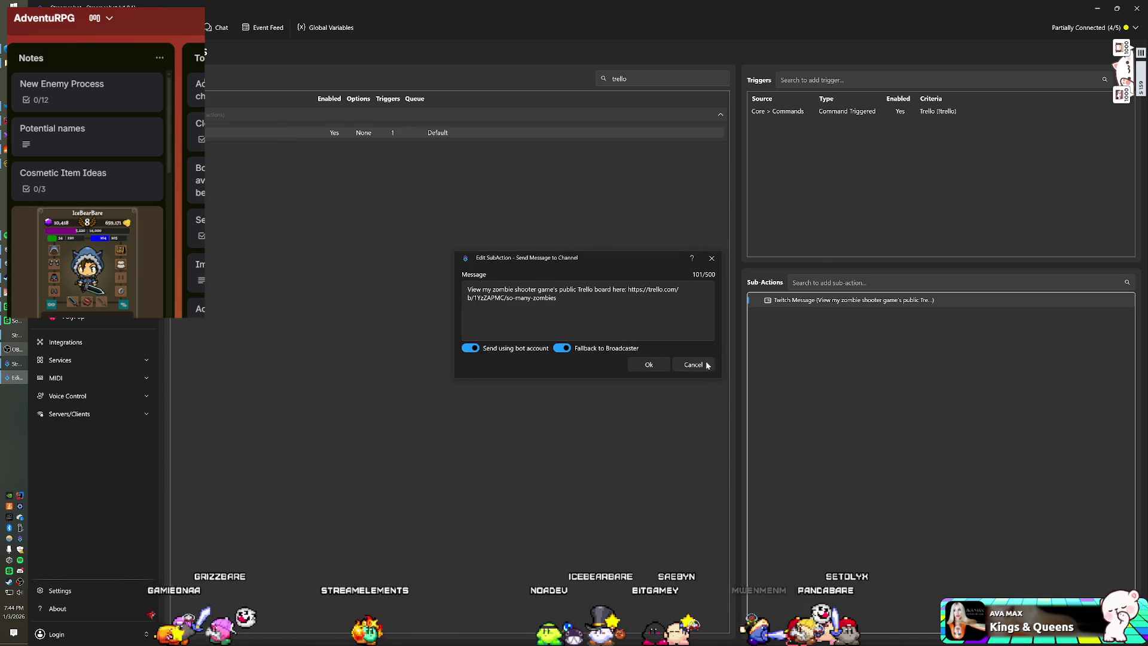
key("Escape")
right_click(788, 340)
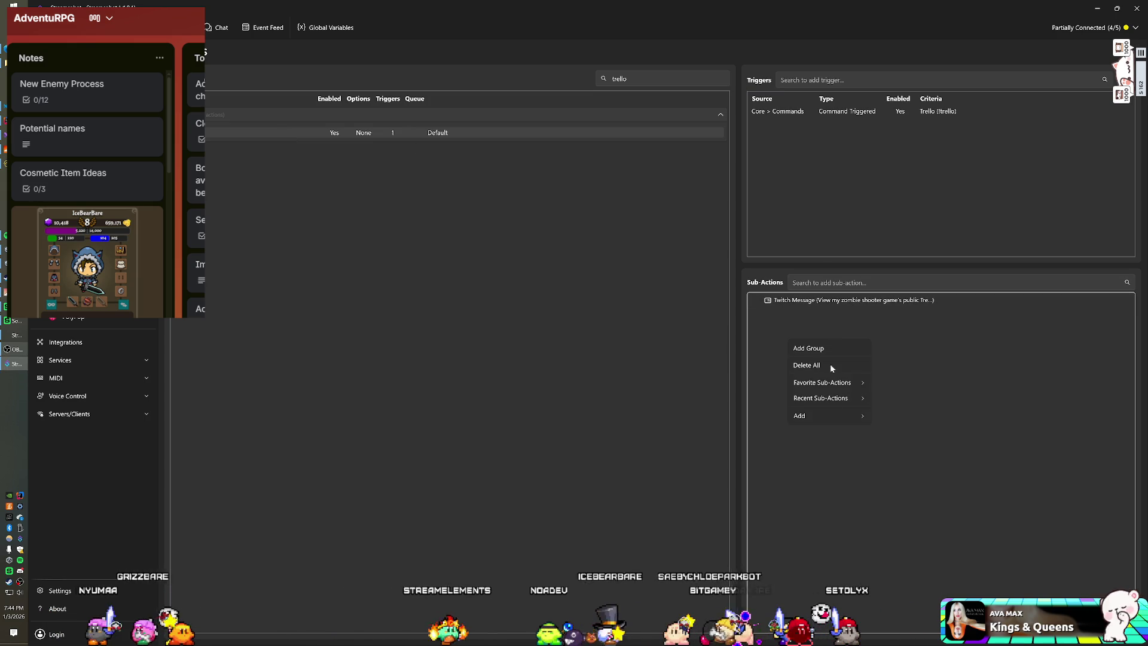
mouse_move(837, 416)
mouse_move(891, 420)
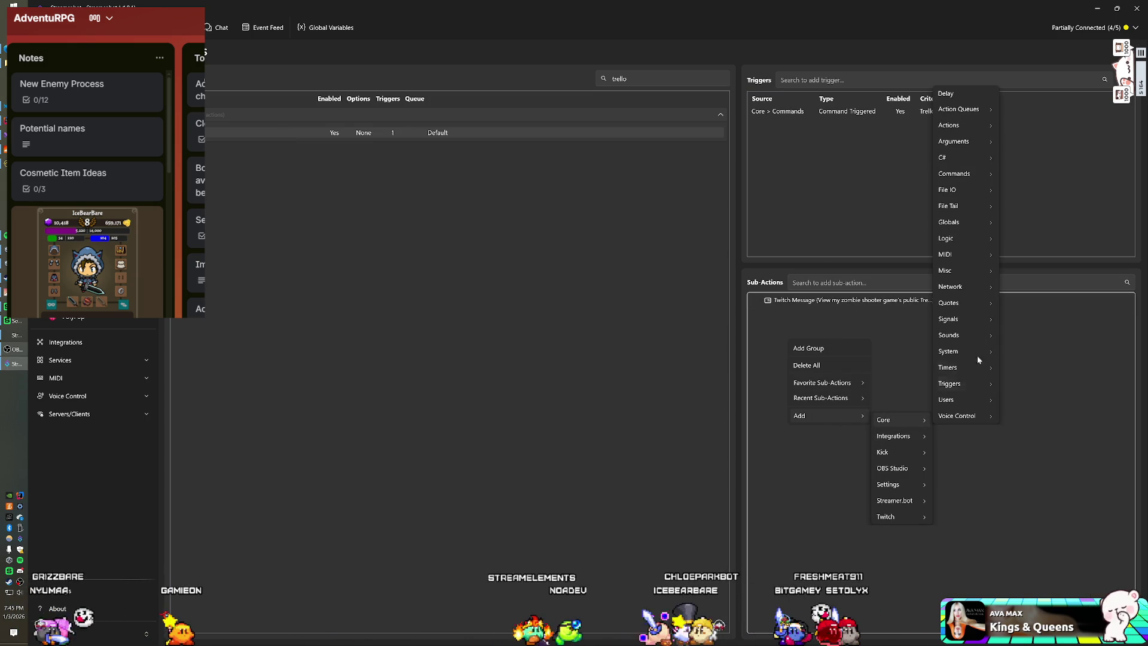
mouse_move(966, 242)
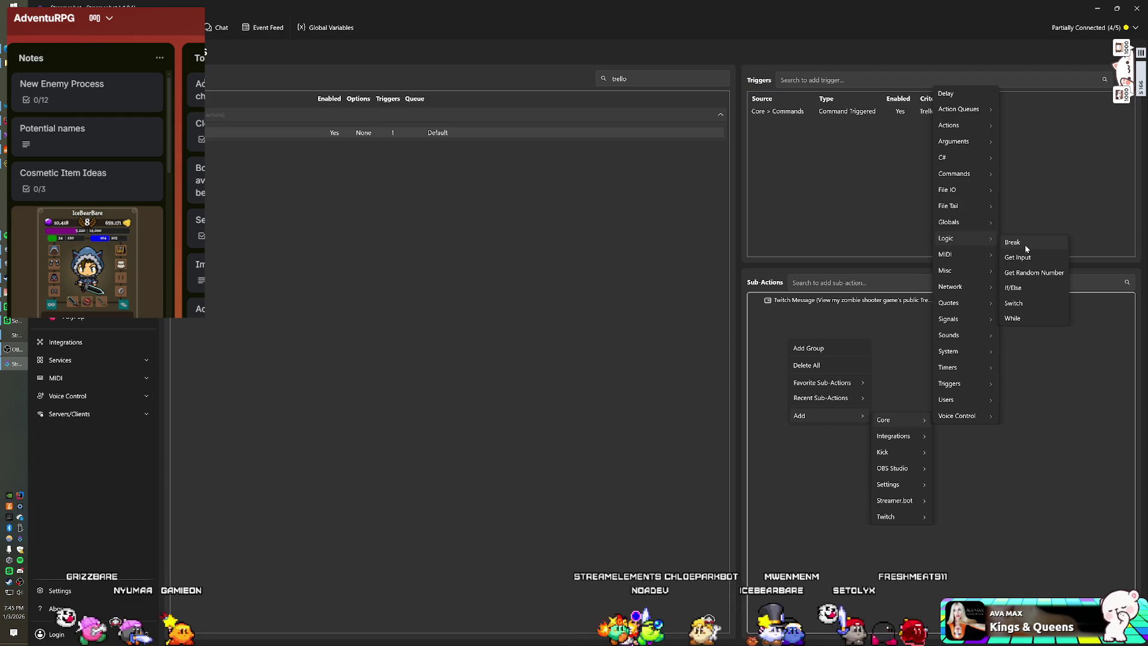
left_click(1013, 287)
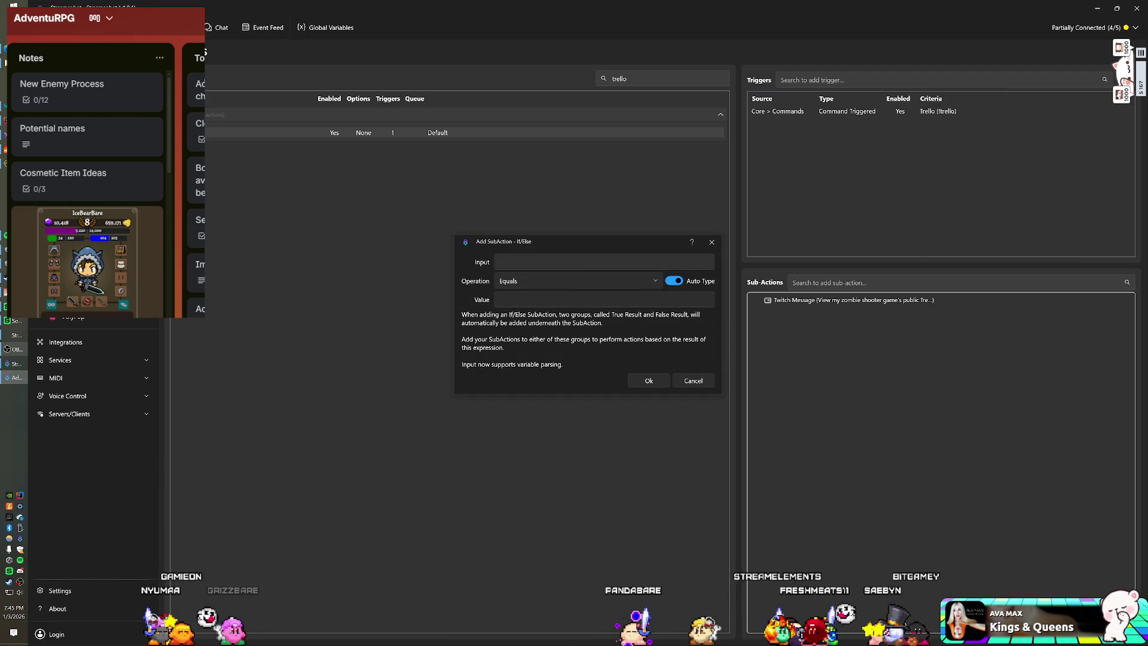
left_click(580, 261)
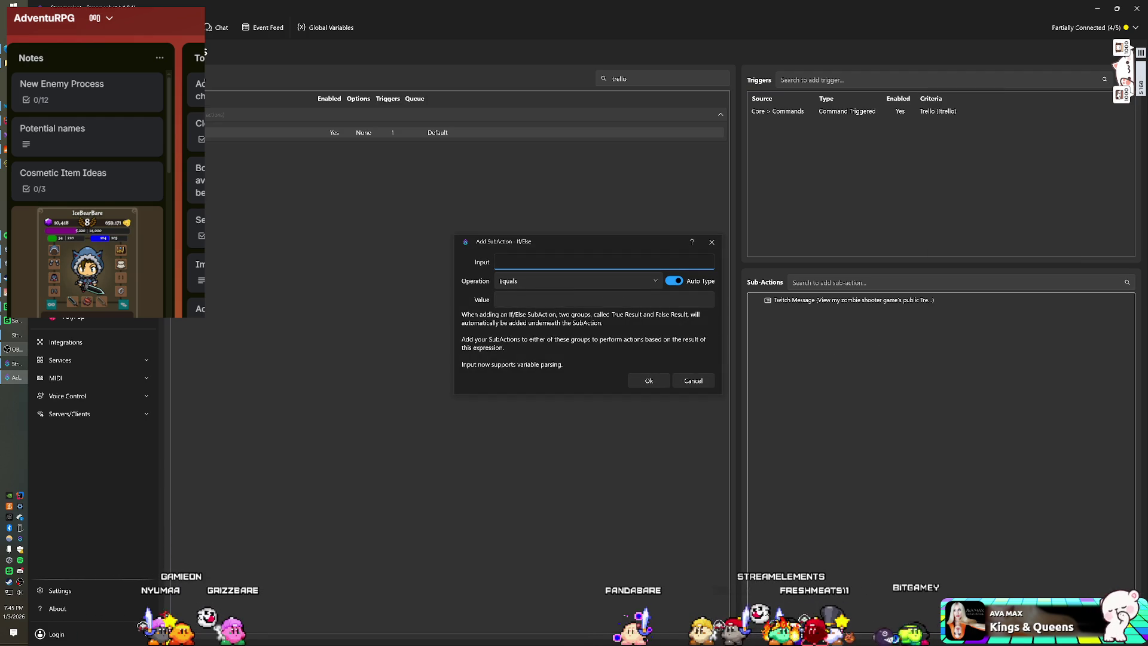
left_click(703, 384)
right_click(783, 369)
mouse_move(845, 444)
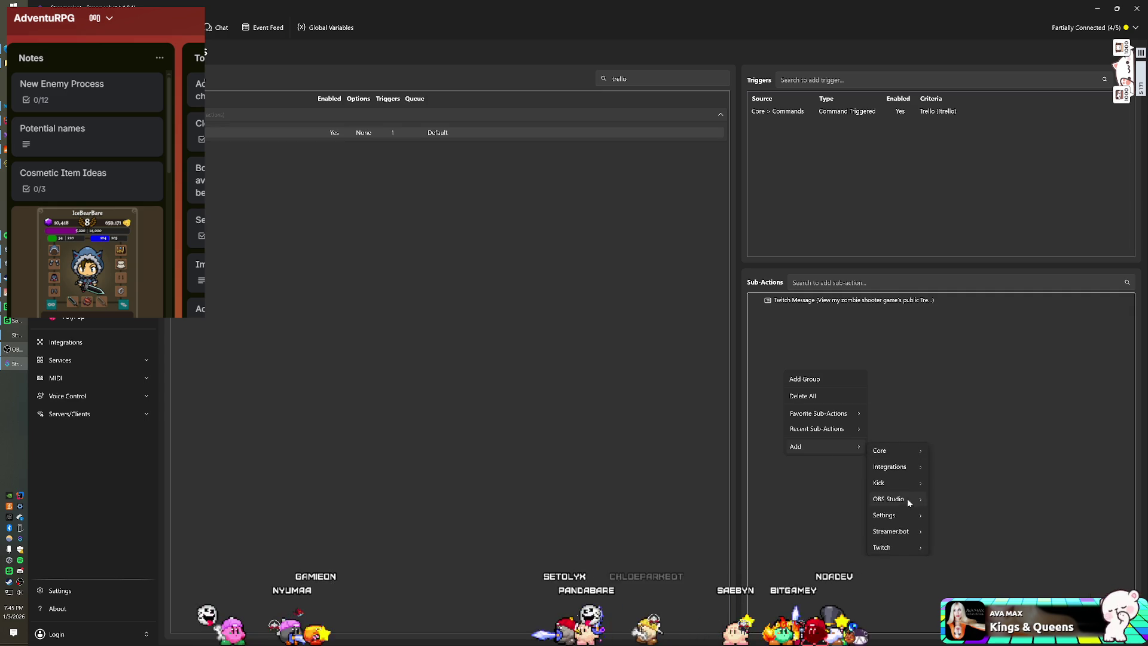
mouse_move(894, 546)
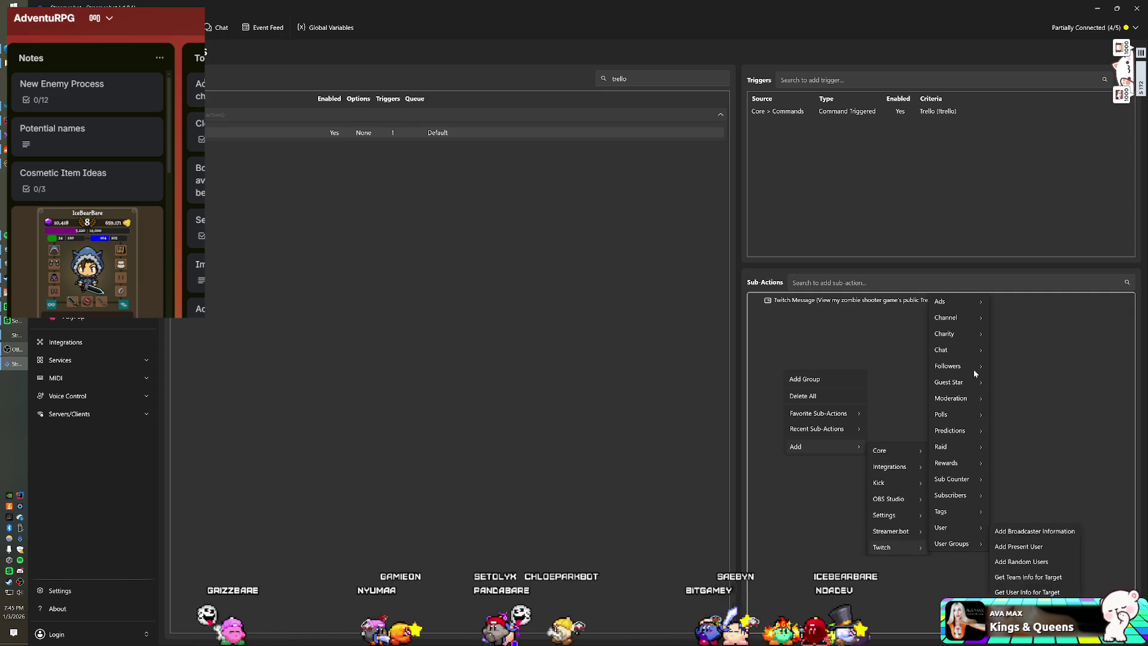
mouse_move(962, 317)
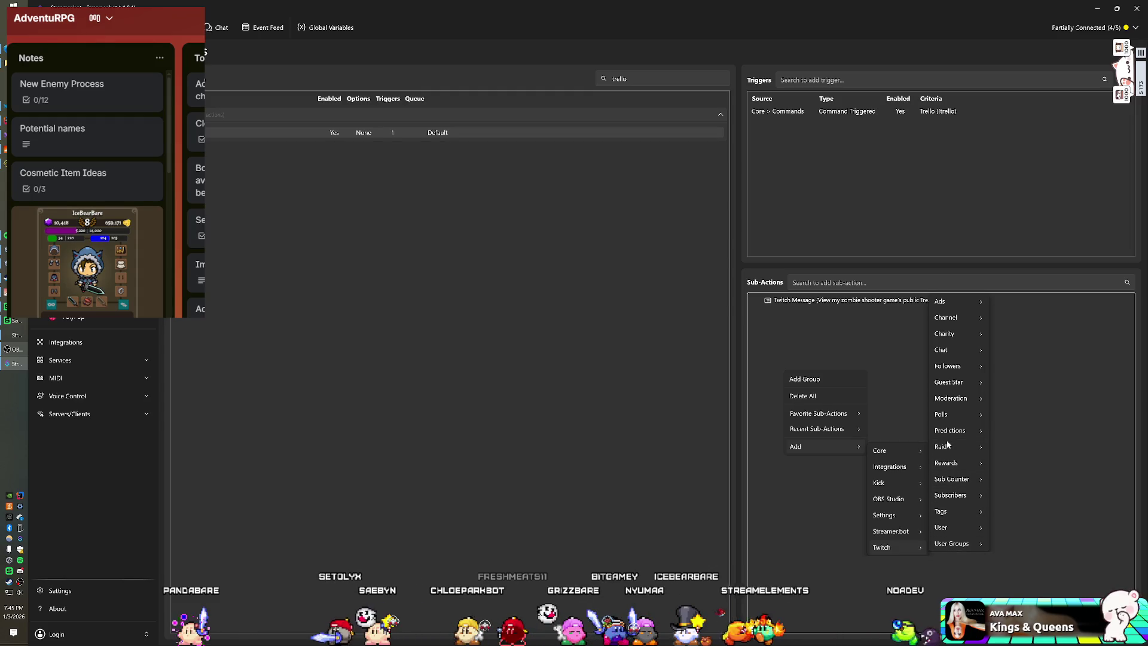
mouse_move(972, 399)
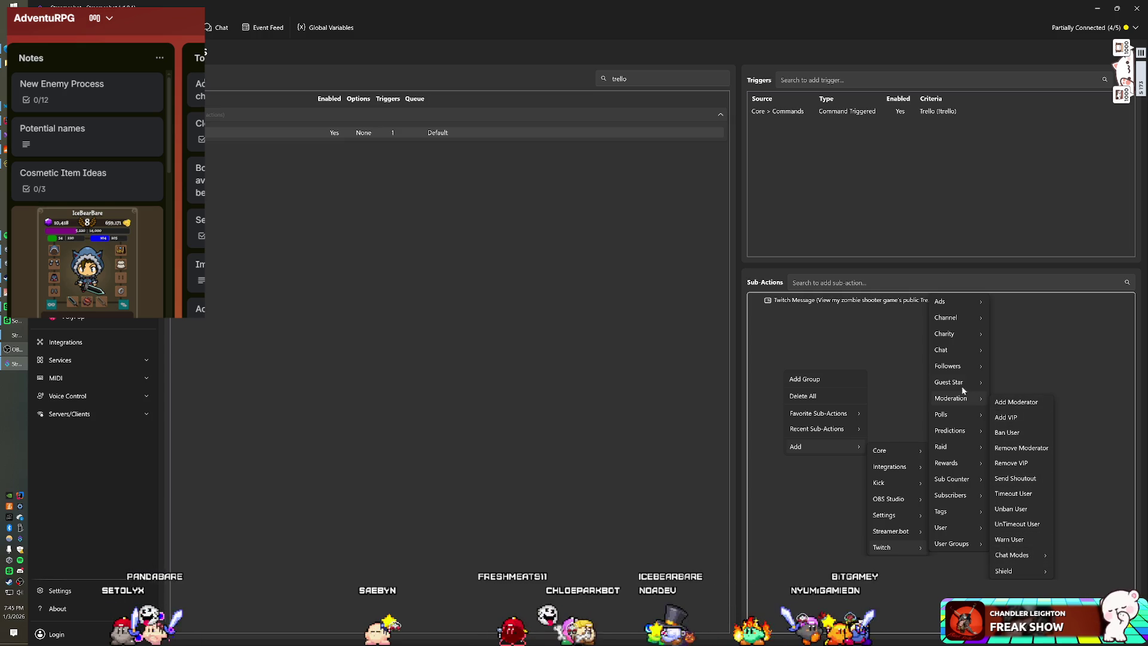
mouse_move(947, 364)
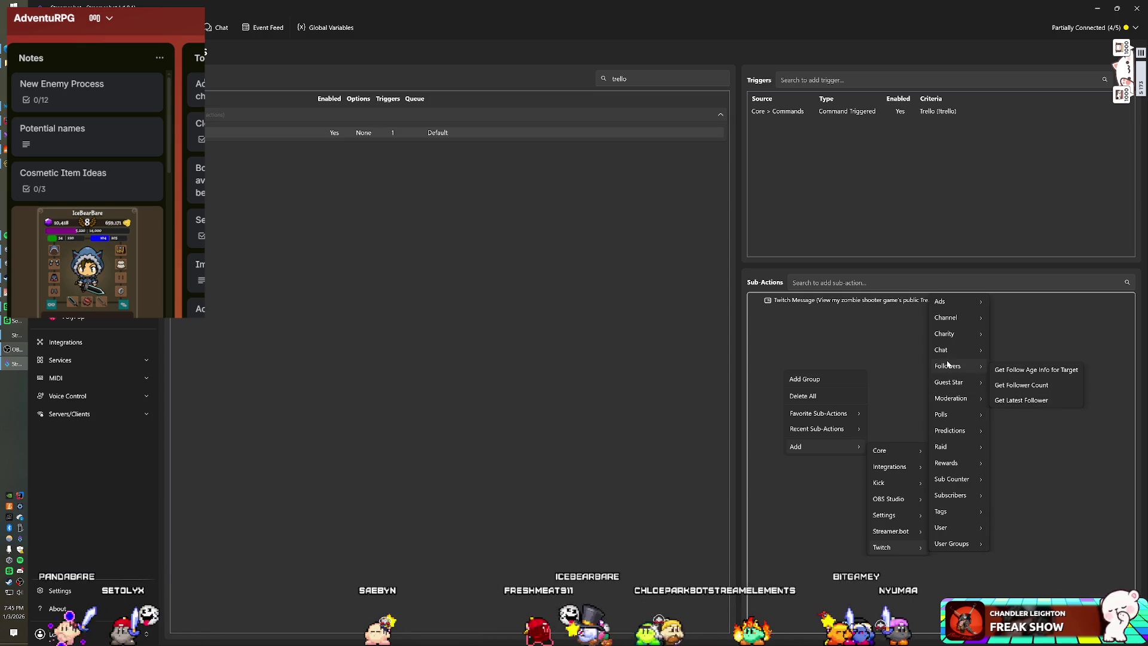
mouse_move(928, 455)
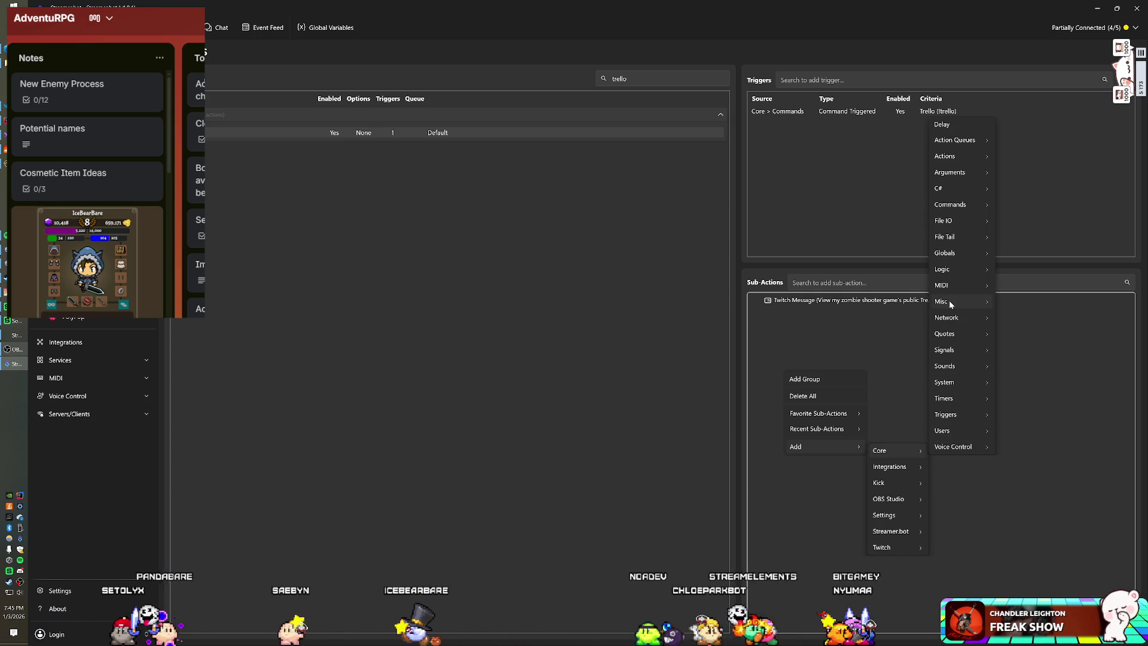
left_click(1043, 375)
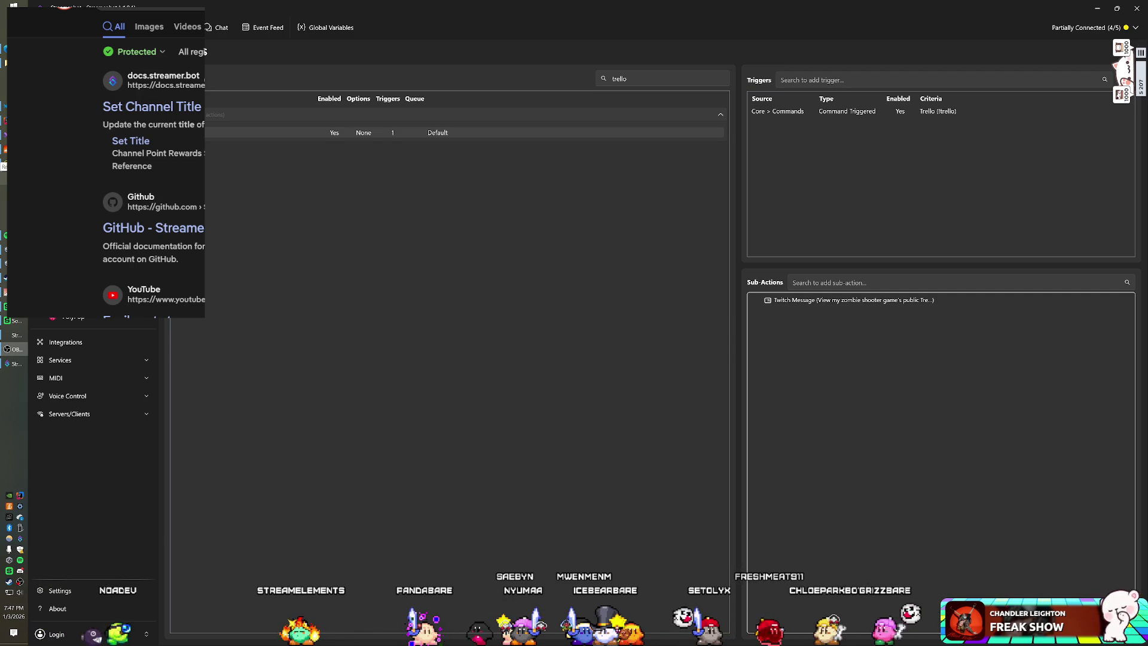
Close the search flyout, return to the Streamer.bot documentation results, then switch back to Unity.
left_click(565, 41)
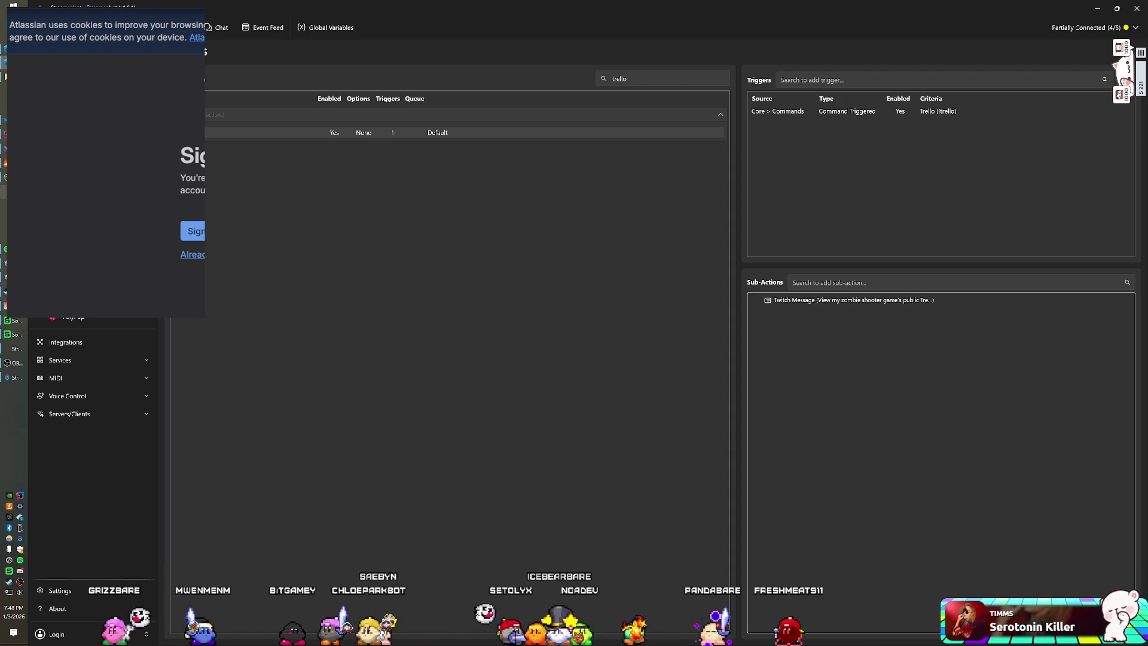
key("alt+Left")
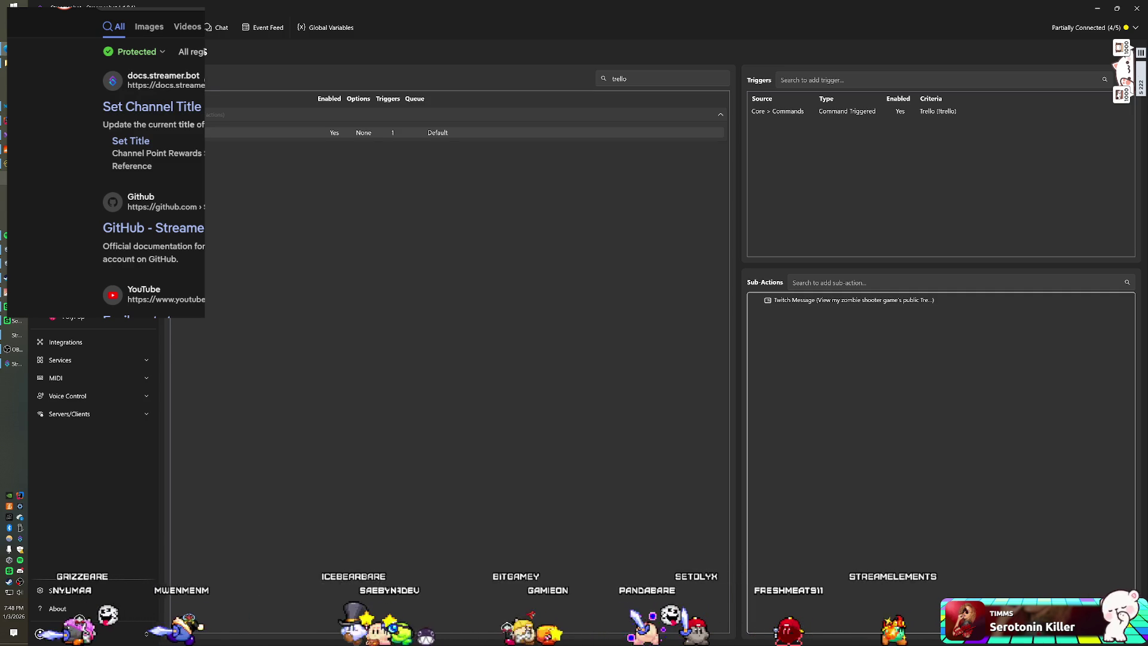
left_click(150, 8)
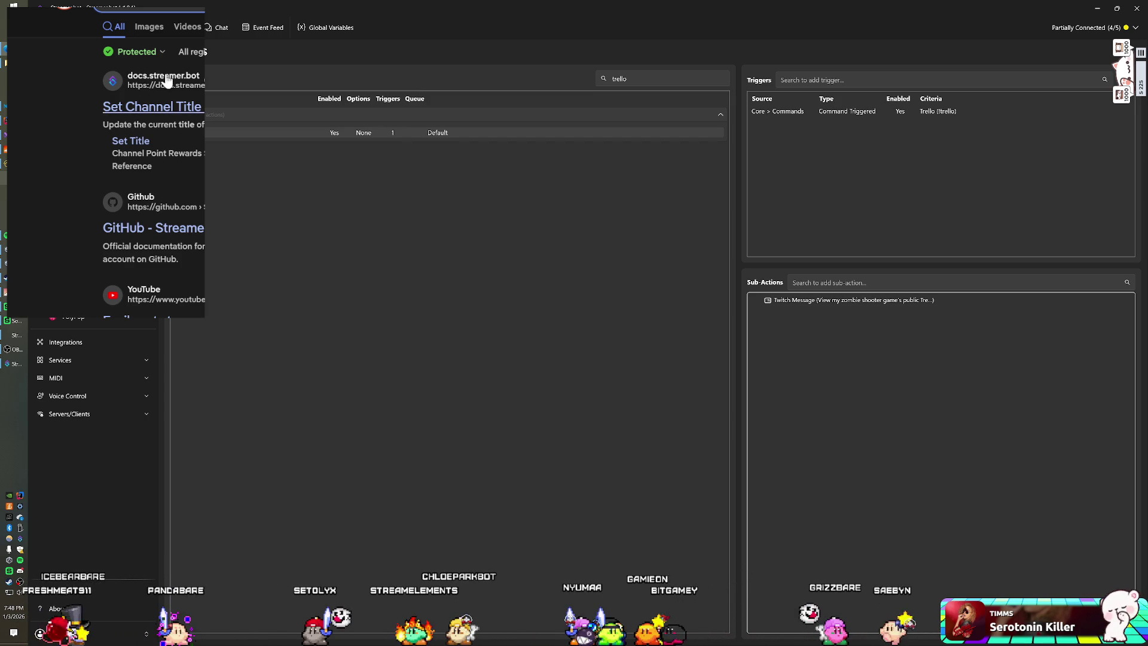
key("alt+Tab")
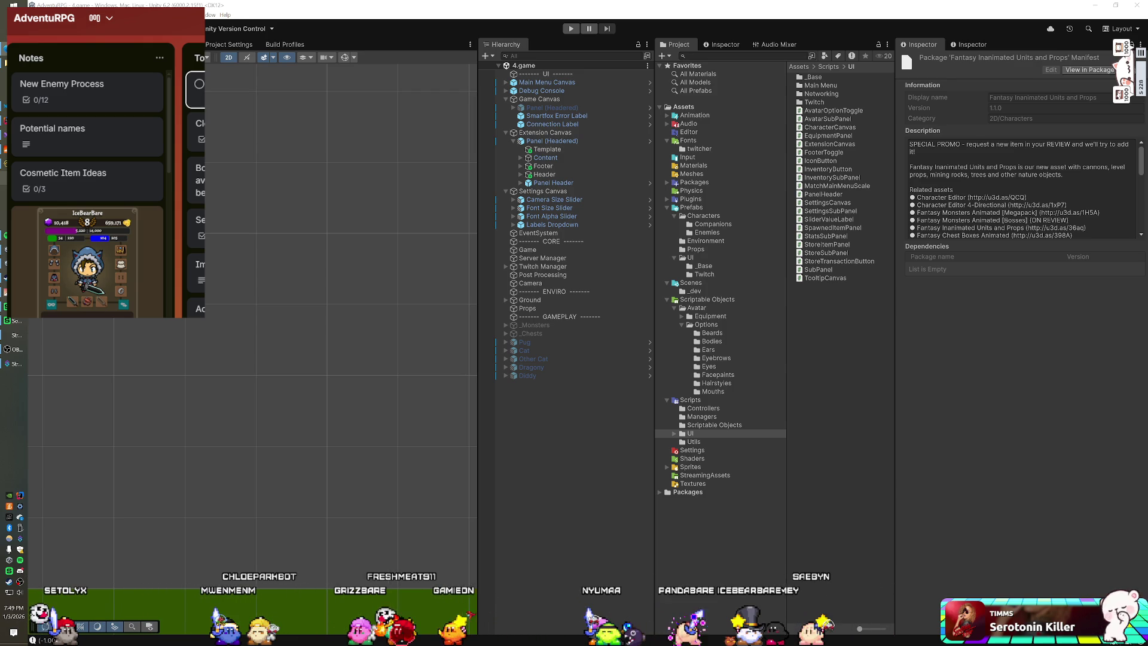
mouse_move(90, 48)
left_mouse_down()
mouse_move(103, 275)
mouse_move(756, 157)
mouse_move(556, 3)
left_mouse_up()
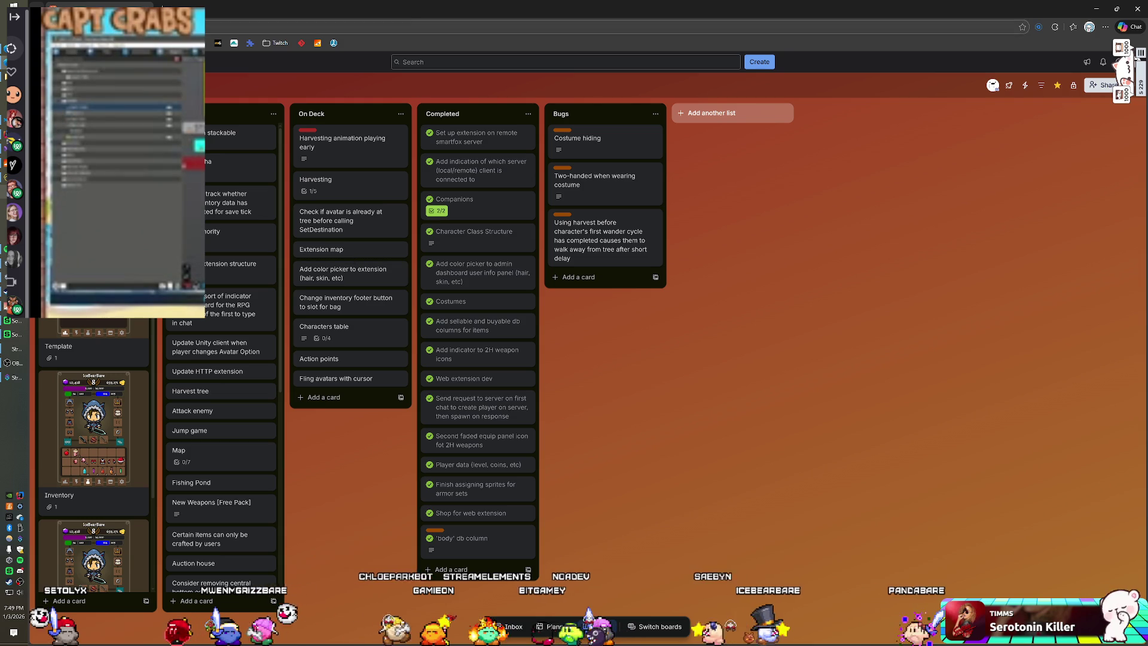
key("alt+Tab")
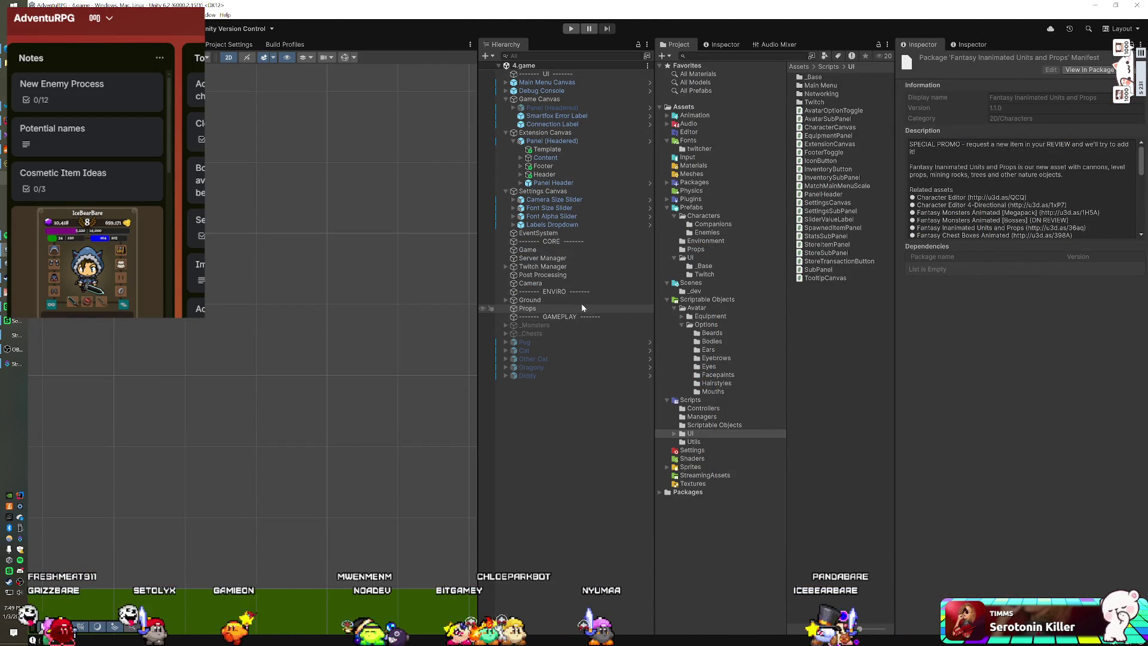
left_click(668, 182)
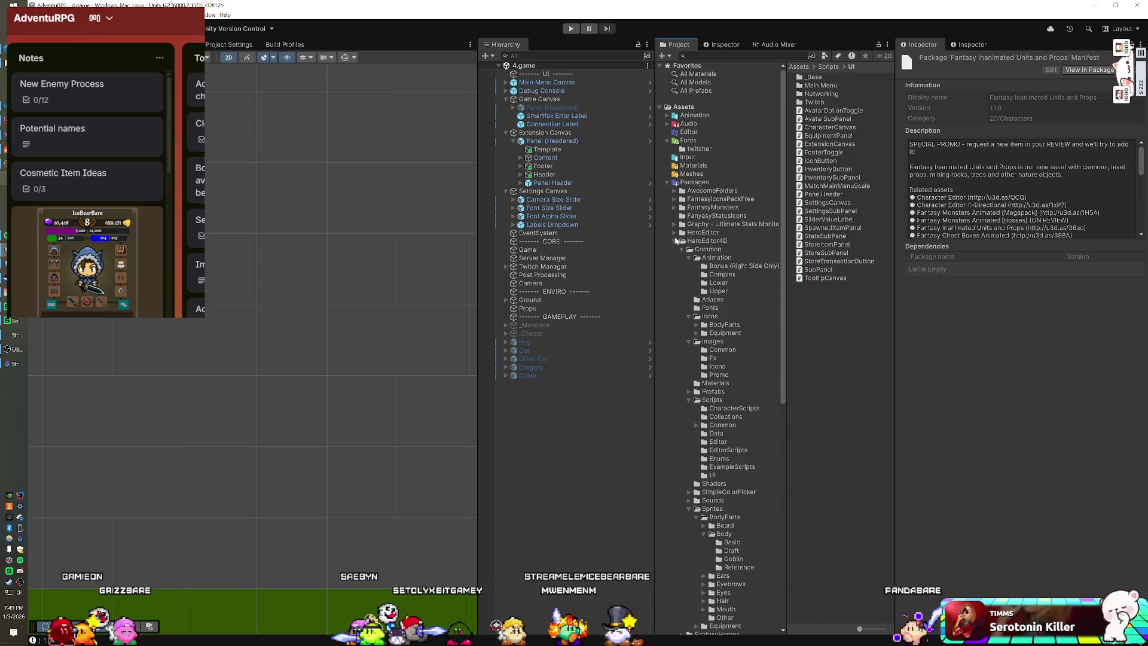
Navigate to FantasyMonsters' AncientChest prop folder and select the AncientChest prefab.
left_click(674, 240)
left_click(670, 206)
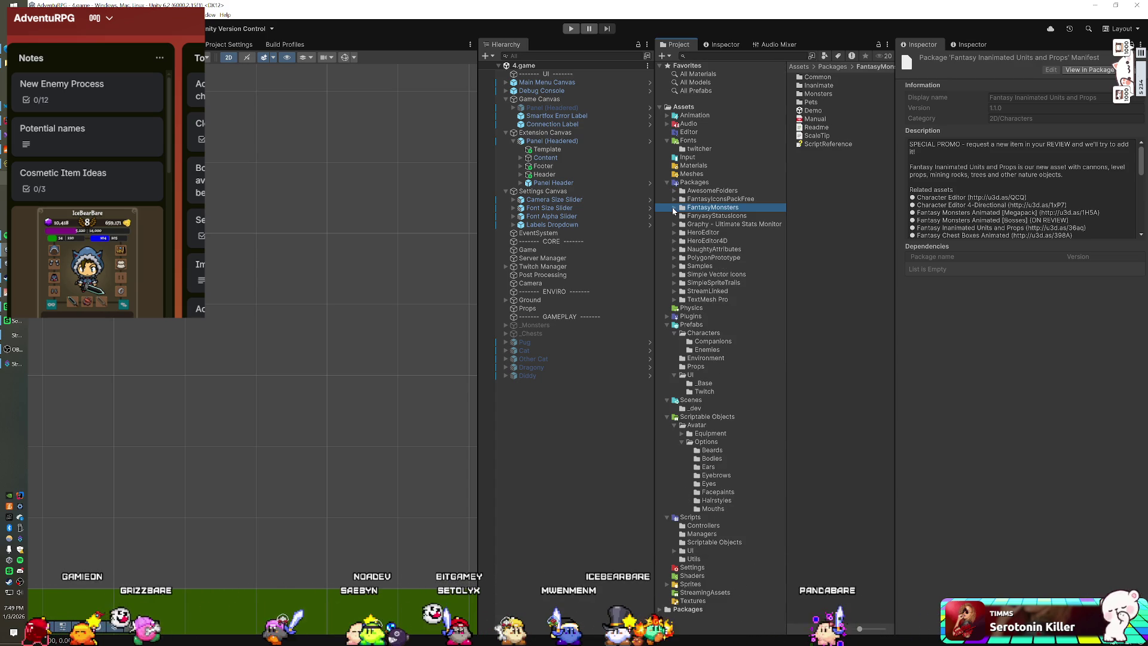
left_click(672, 207)
left_click(682, 216)
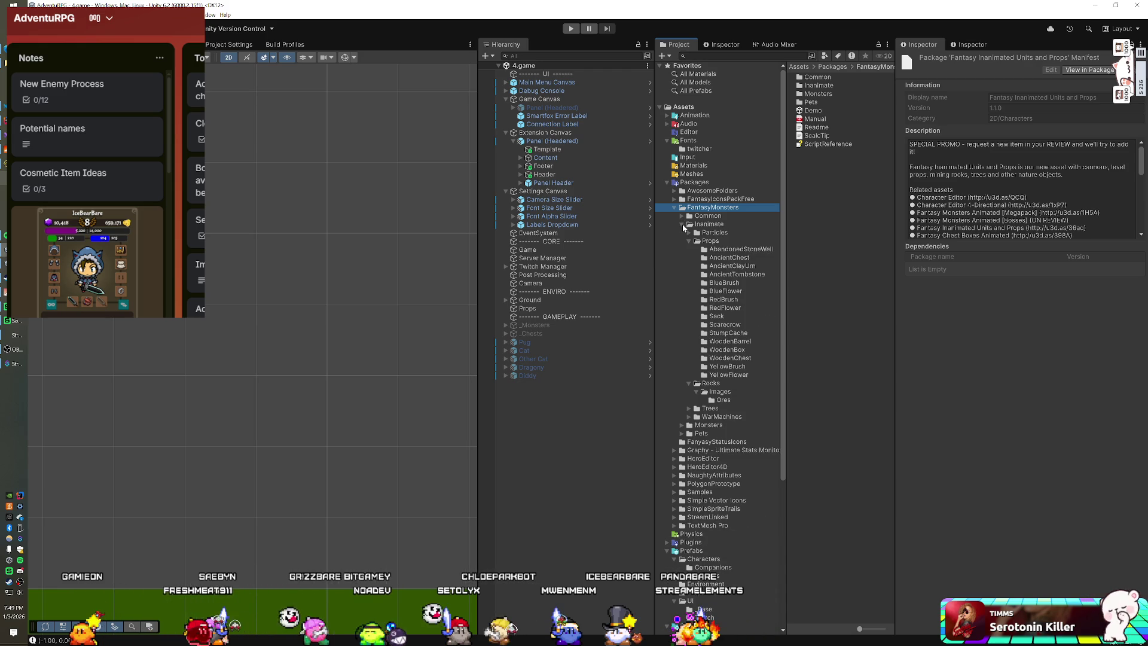
left_click(734, 259)
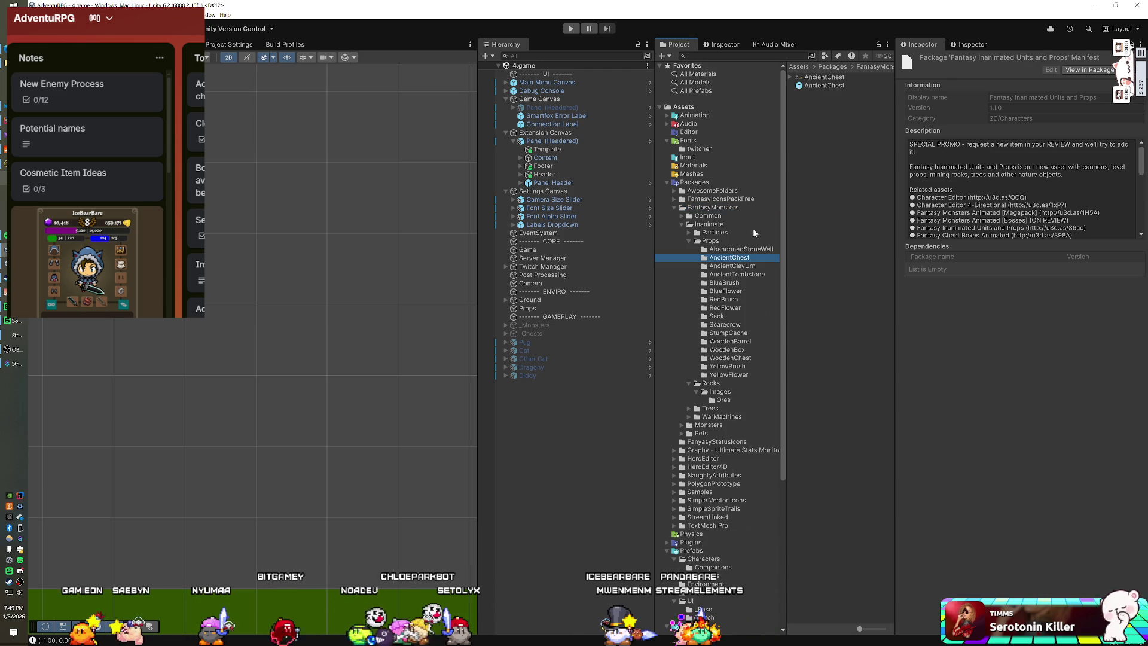
left_click(830, 86)
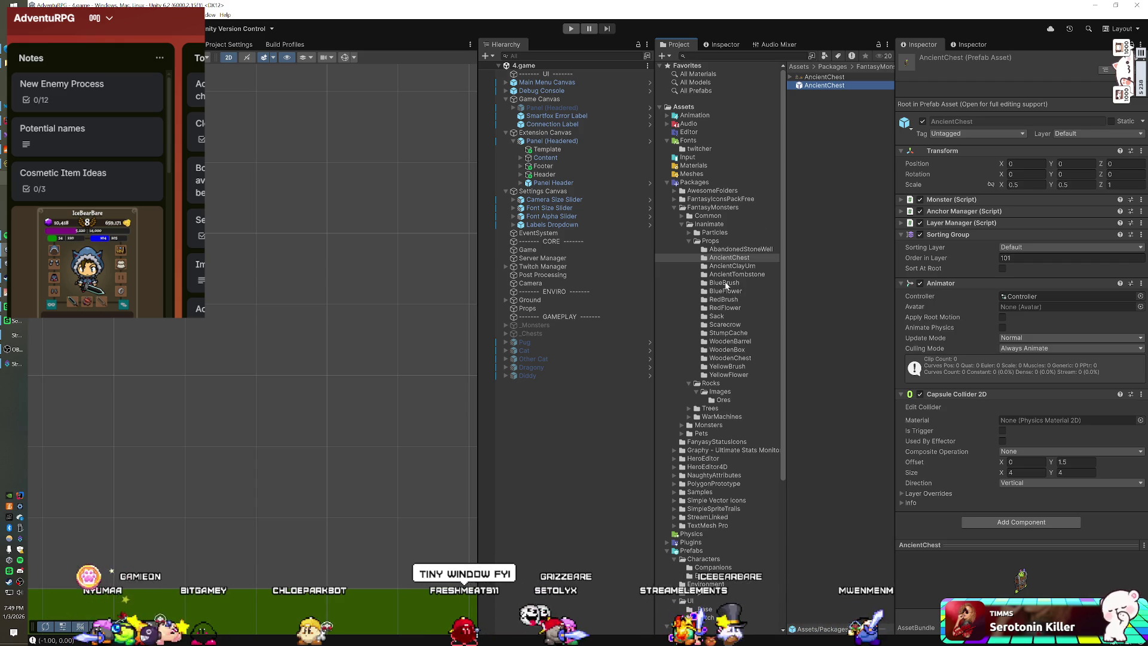
Place an AncientChest instance in the scene and recentre the view on it.
mouse_move(825, 85)
left_mouse_down()
mouse_move(560, 438)
mouse_move(249, 335)
left_mouse_up()
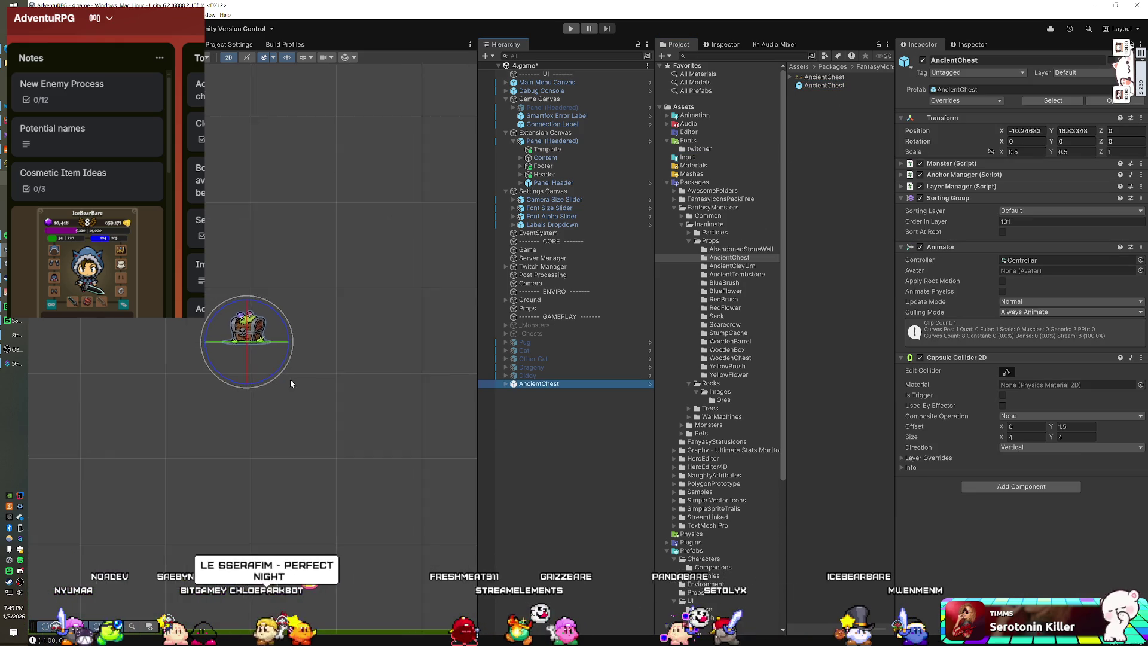
scroll(272, 352, "up", 3)
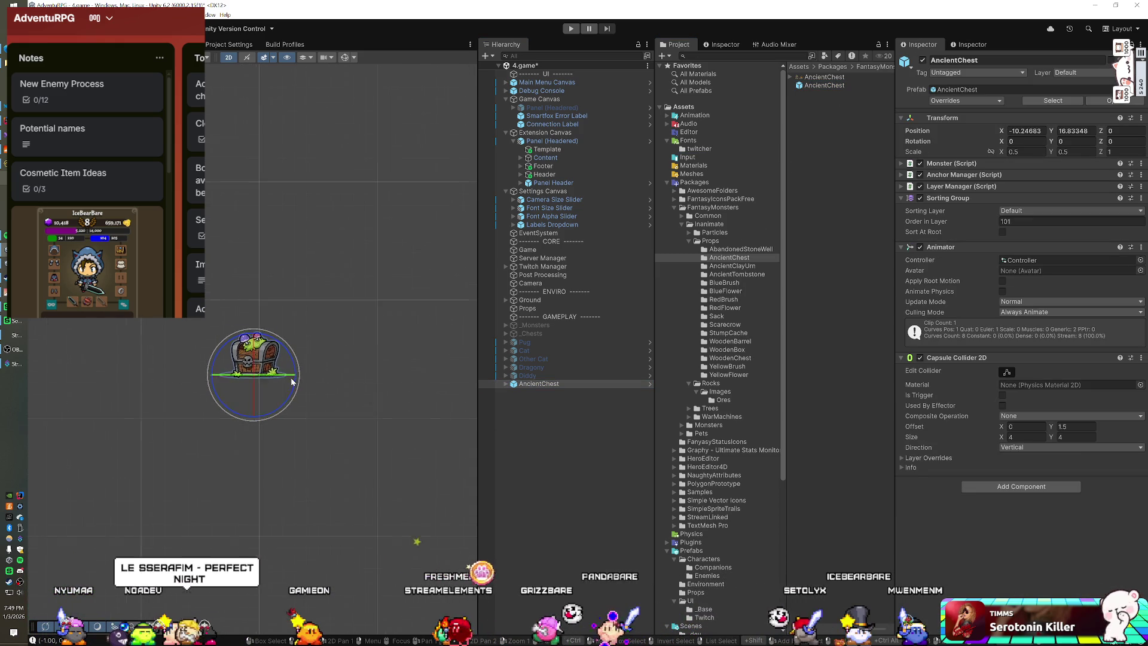
scroll(274, 363, "up", 3)
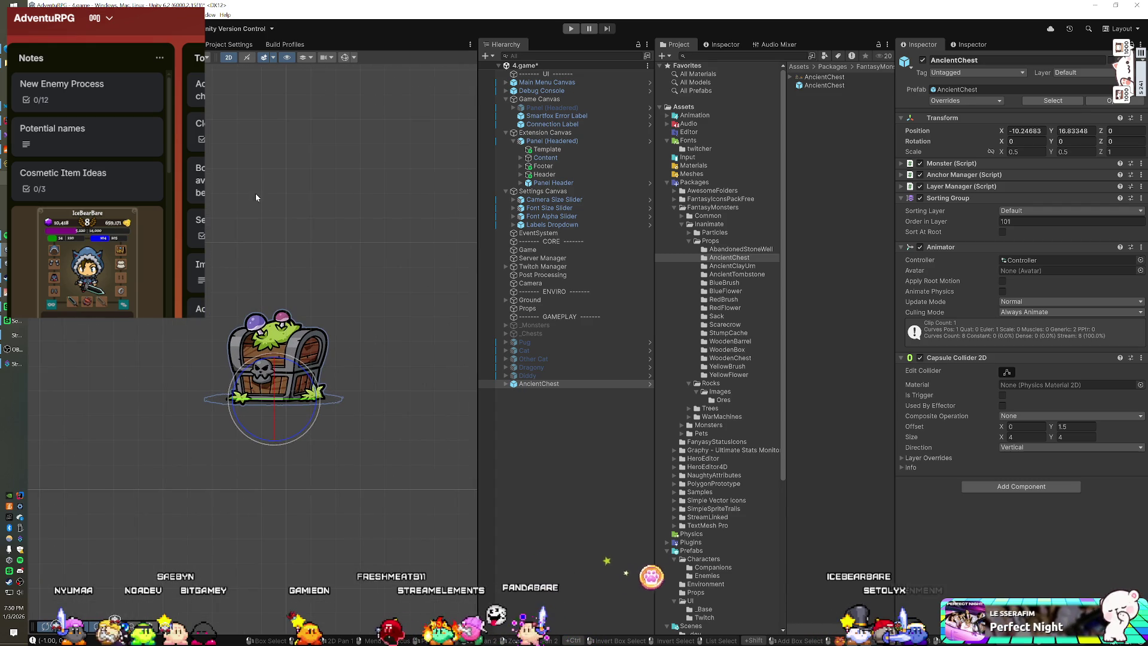
mouse_move(328, 277)
left_mouse_down()
mouse_move(282, 281)
mouse_move(292, 295)
mouse_move(284, 346)
left_mouse_up()
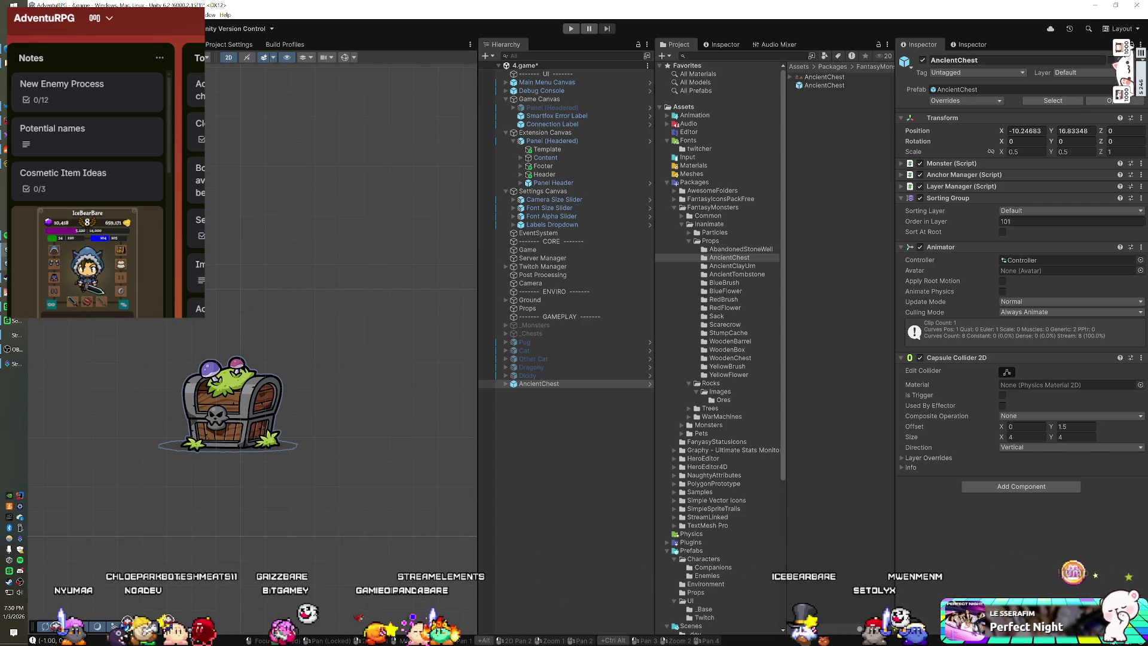
Close the AdventuRPG notes window, then select and delete the AncientChest test object.
left_click(295, 226)
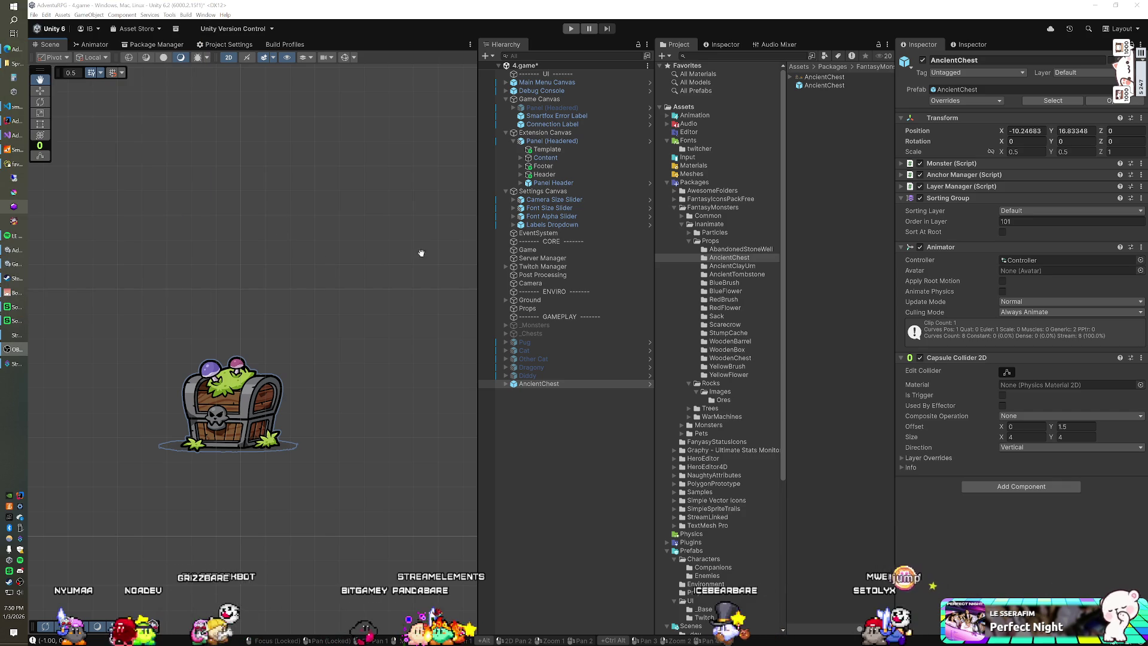
left_click(536, 375)
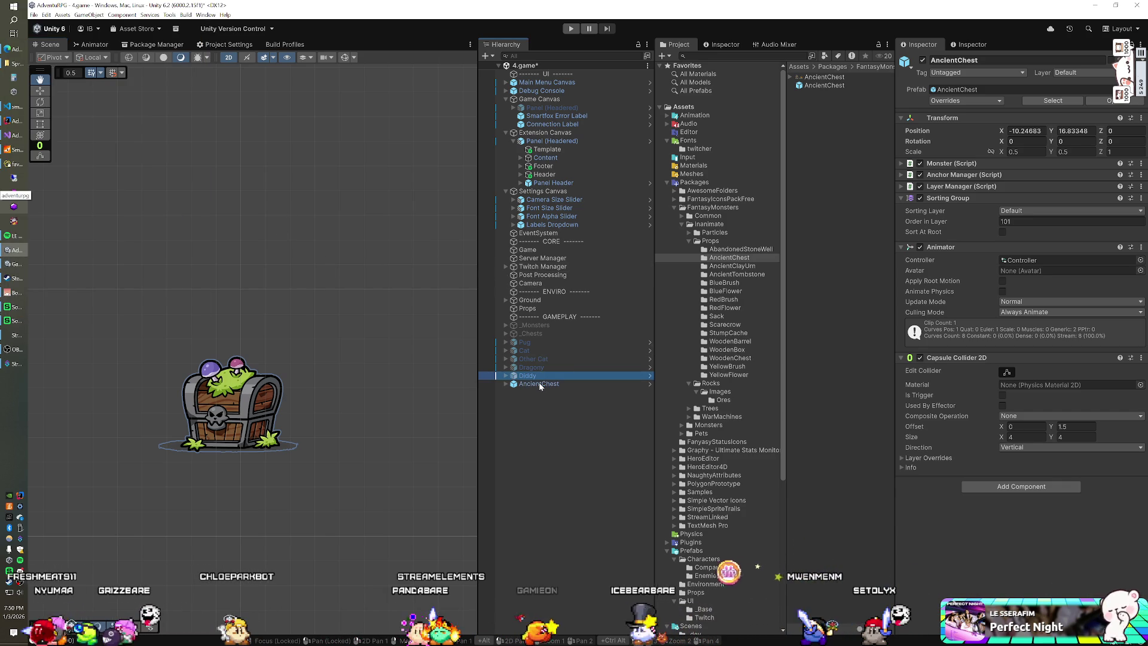
left_click(539, 384)
key("Delete")
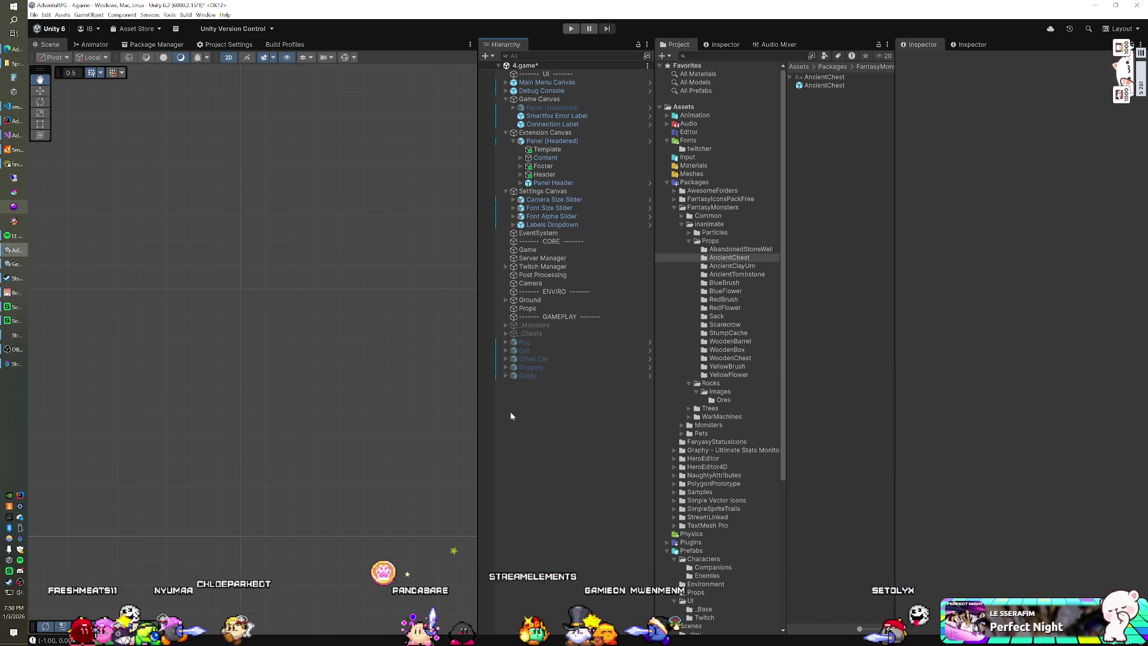
Add an AncientTombstone prefab instance to the scene, then undo it.
left_click(736, 273)
mouse_move(846, 86)
left_mouse_down()
mouse_move(574, 428)
mouse_move(554, 433)
left_mouse_up()
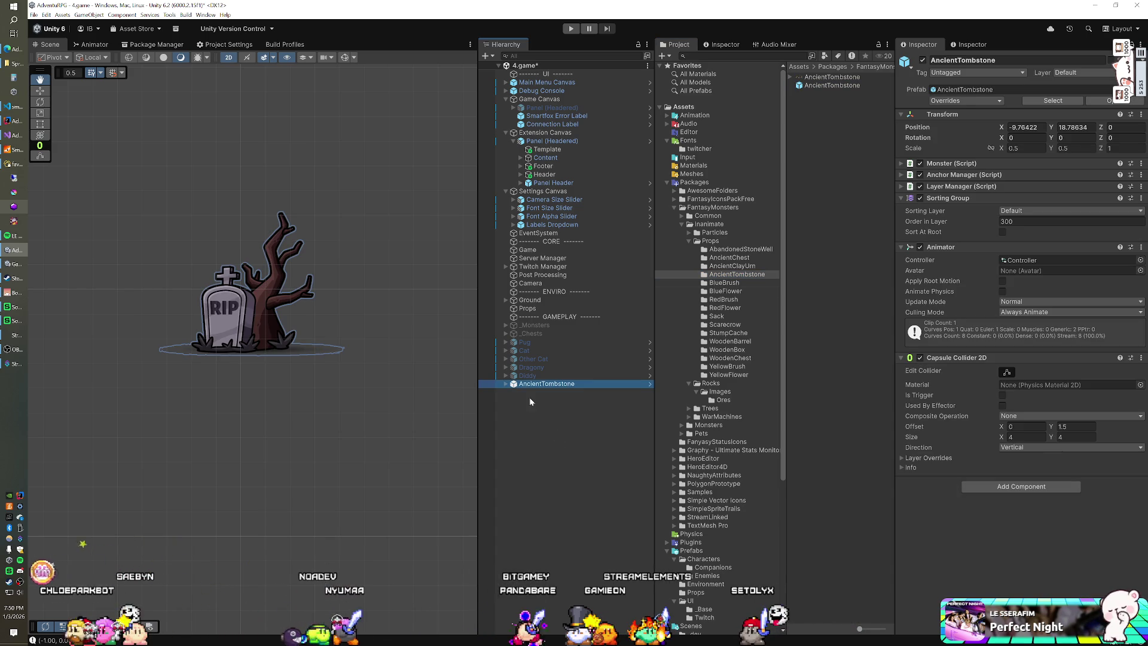
key("ctrl+z")
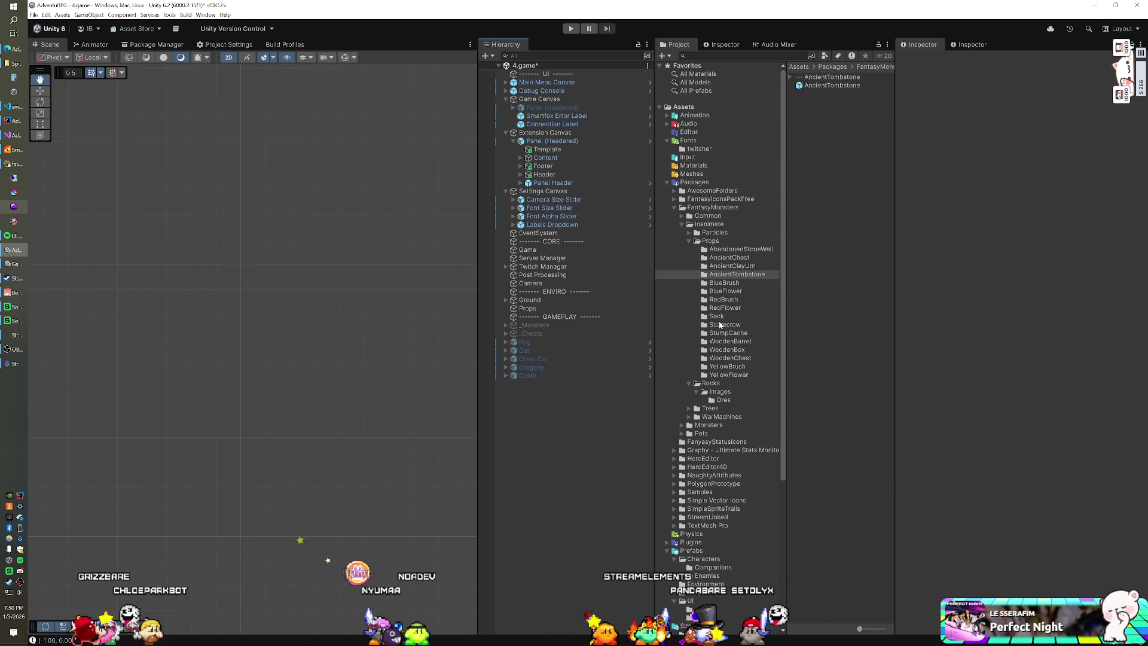
Add a YellowBrush prefab instance from its folder, then select and delete it.
left_click(724, 367)
left_click_drag(820, 87, 591, 464)
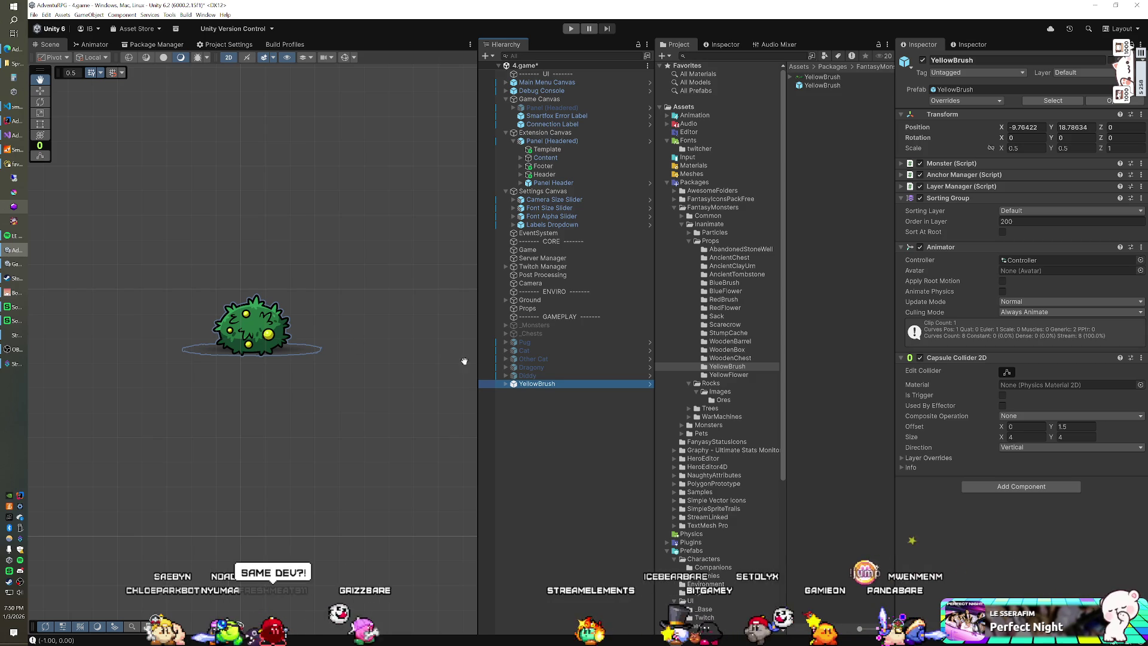
left_click(540, 376)
left_click(536, 385)
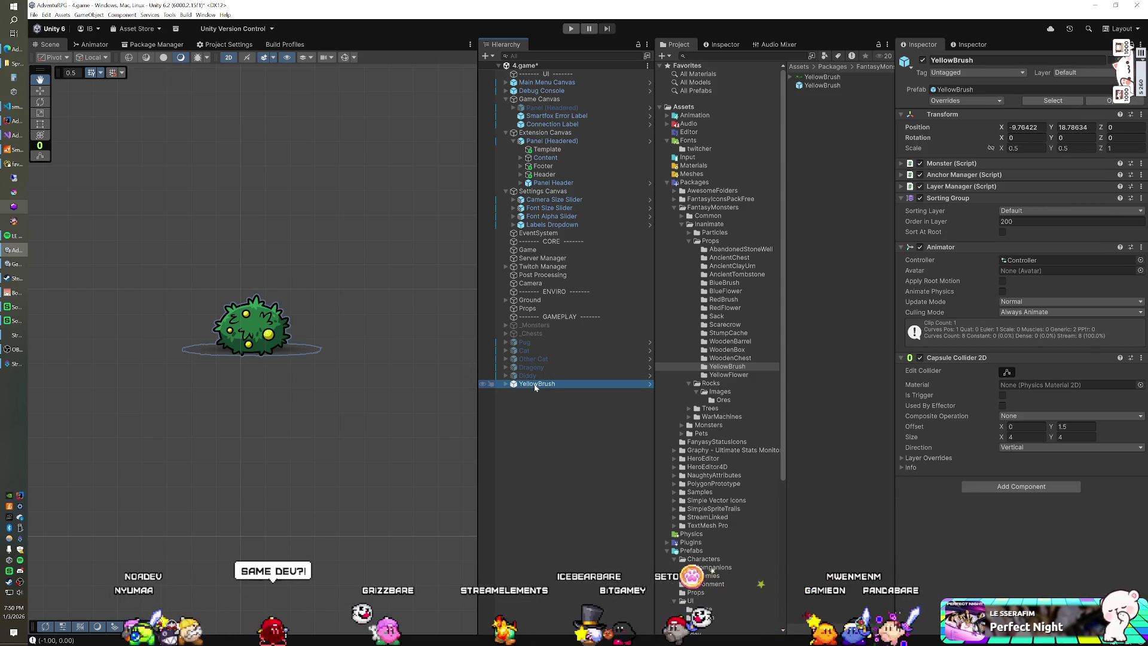
key("Delete")
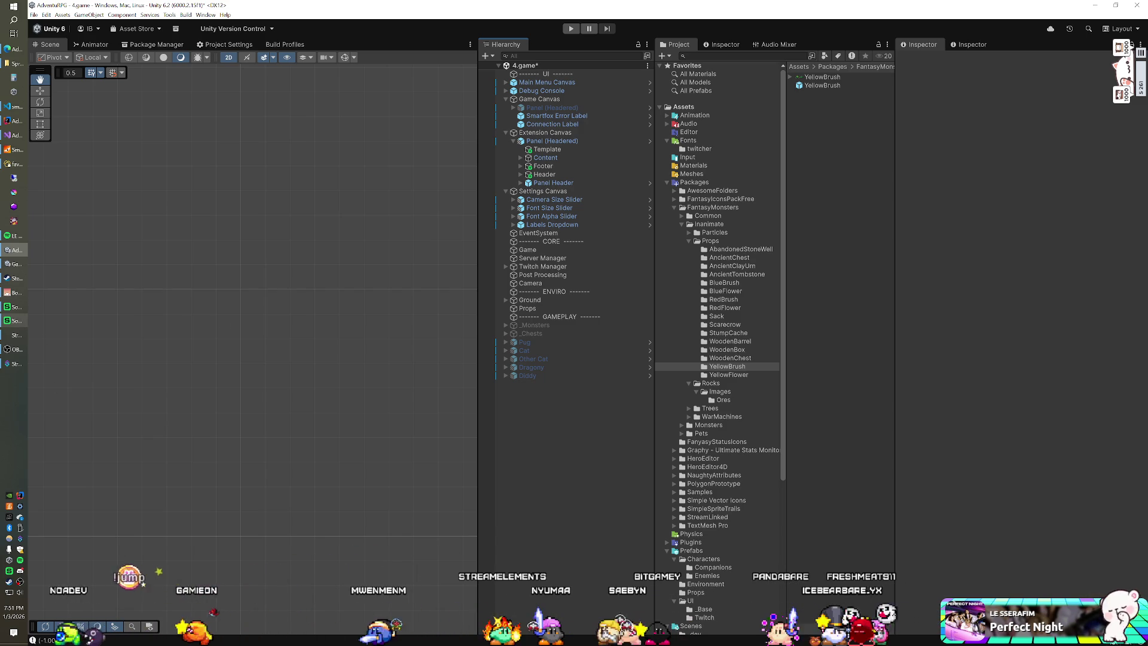
left_click(12, 292)
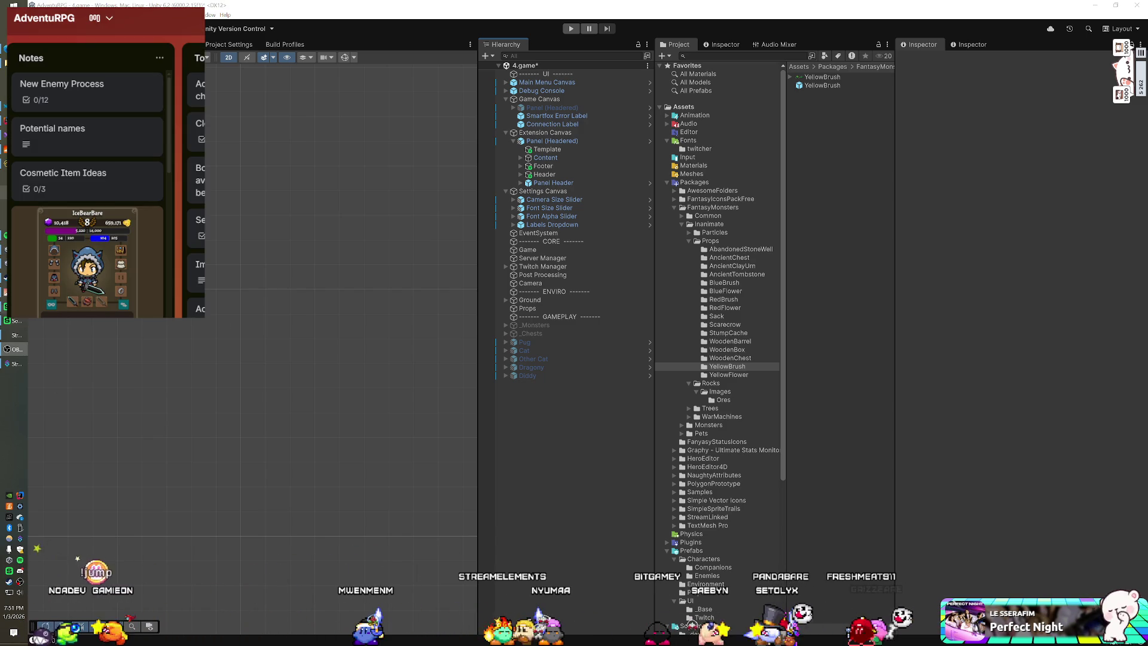
left_click(832, 40)
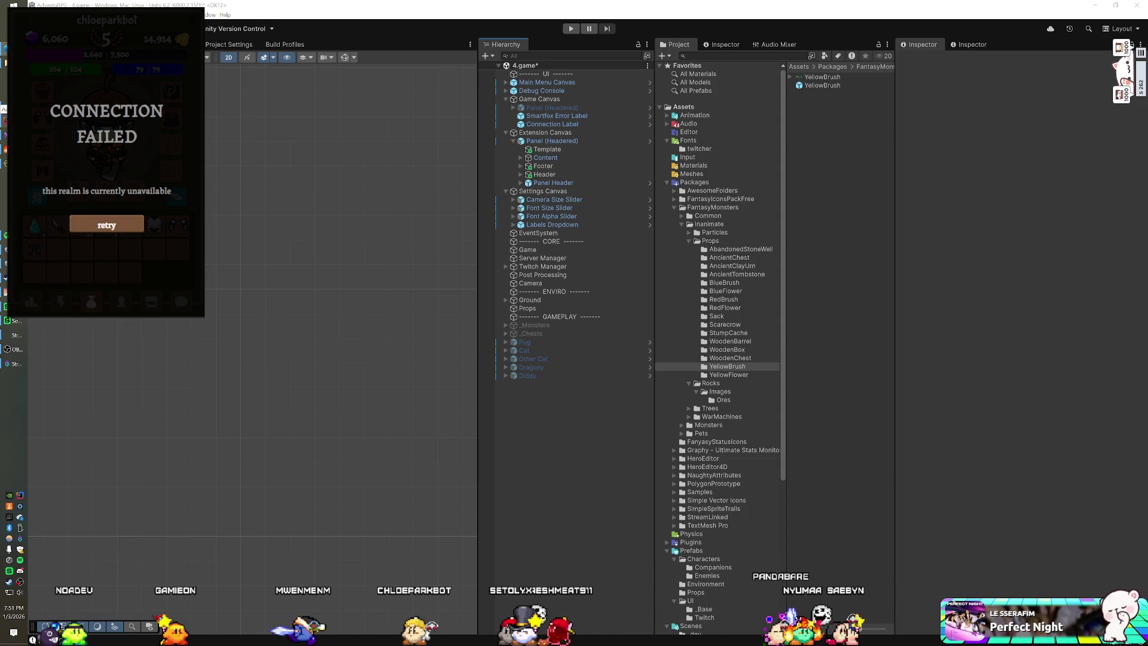
left_click(12, 263)
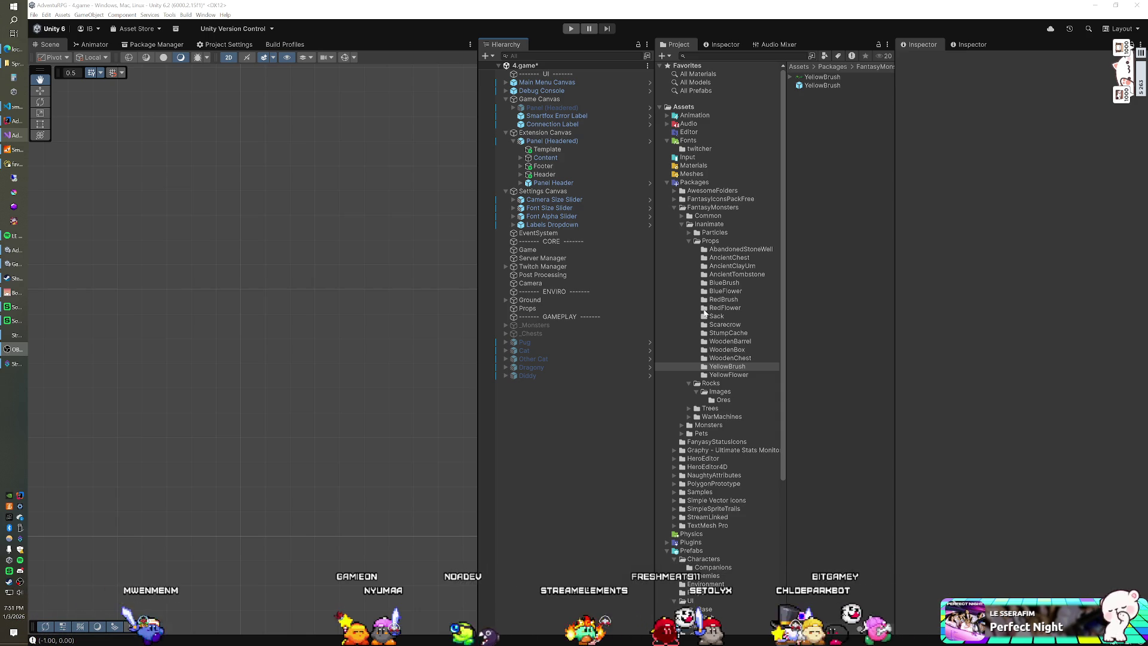
Browse the FantasyMonsters package and open its Trees folder to list the AshTree through YewTree prefabs.
left_click(706, 209)
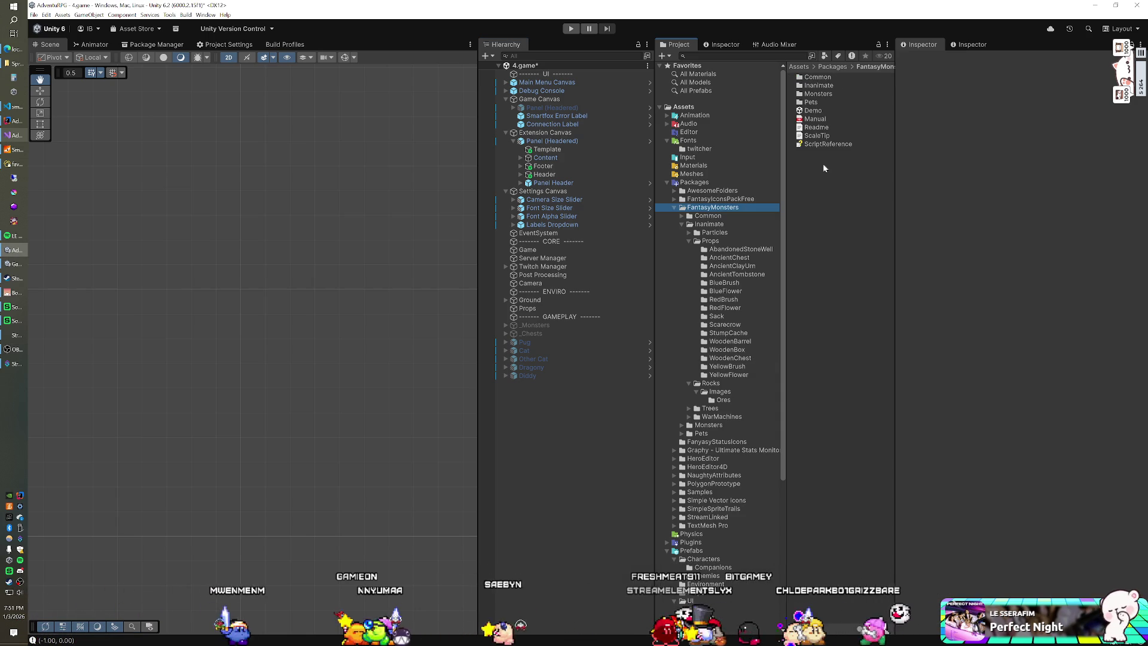
left_click(818, 119)
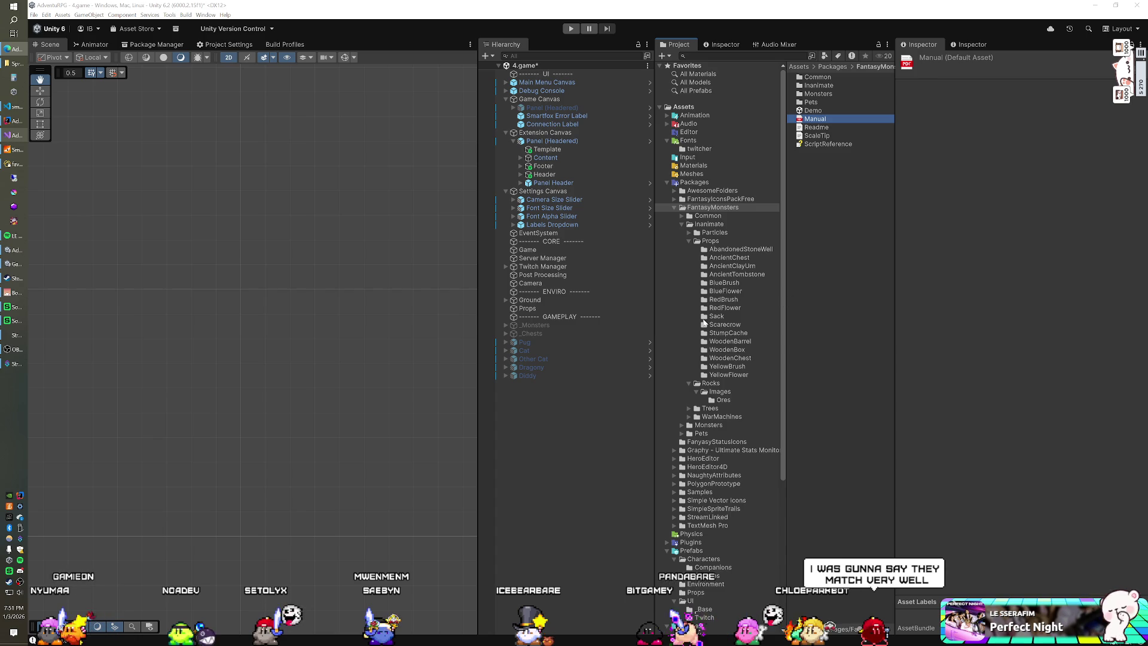
left_click(728, 333)
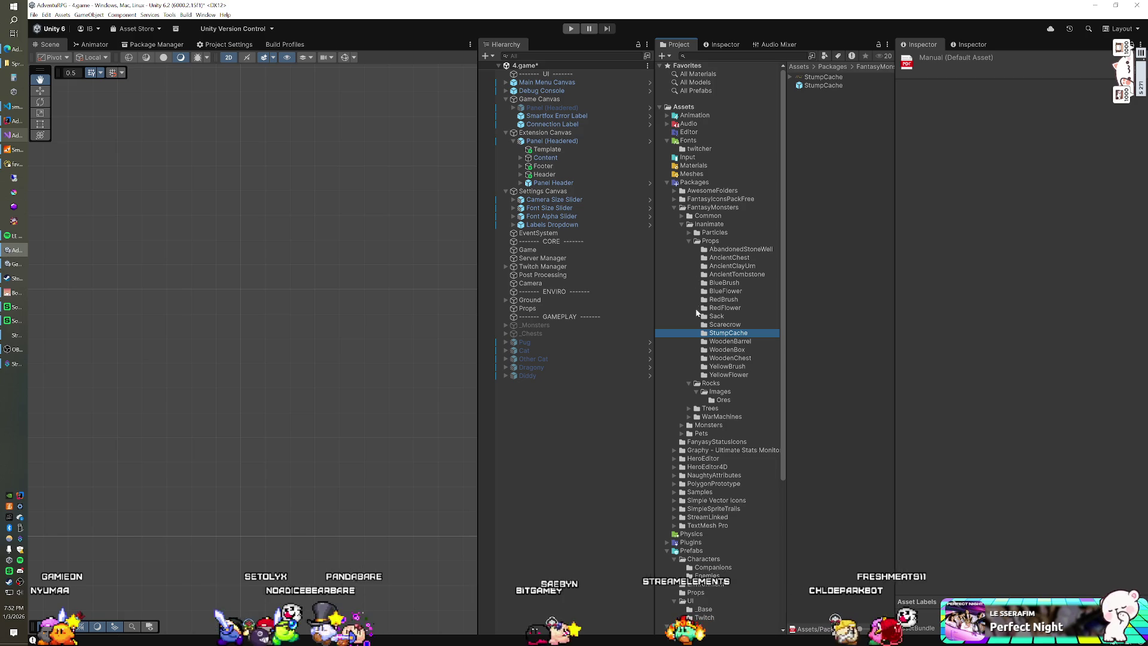
scroll(719, 285, "down", 5)
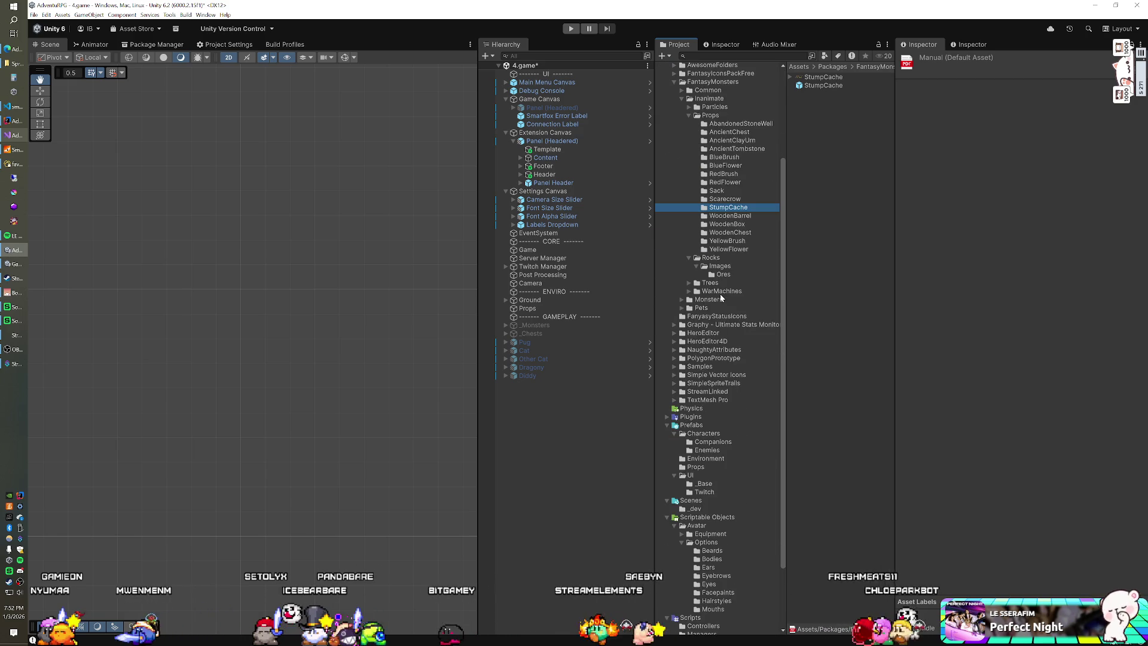
scroll(720, 297, "up", 4)
left_click(689, 314)
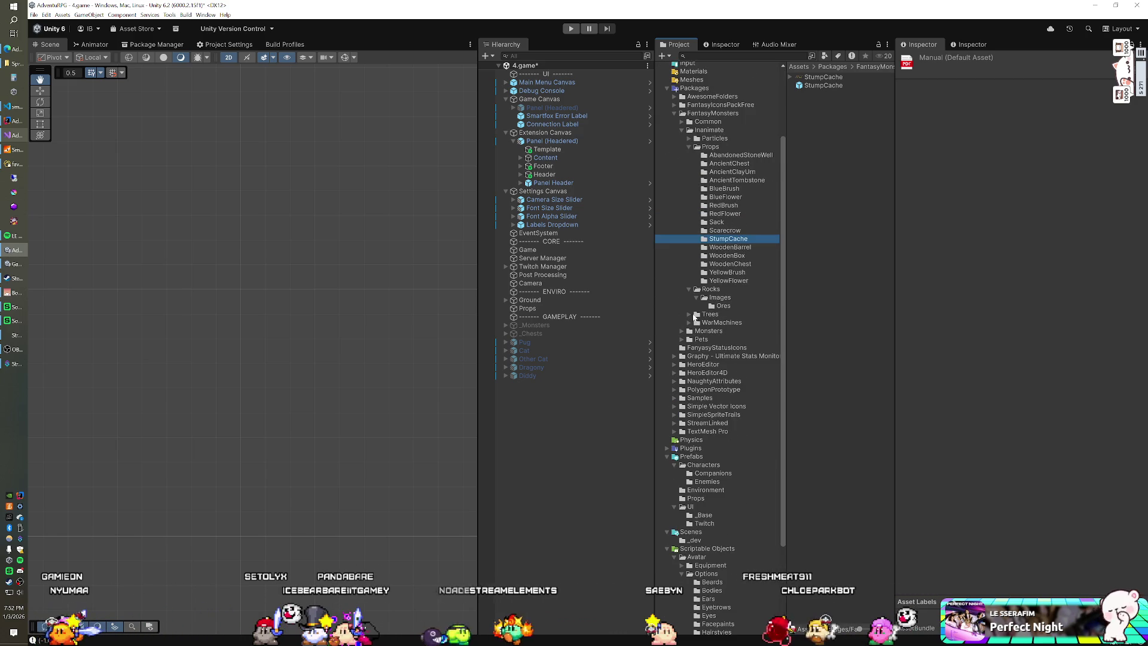
left_click(711, 315)
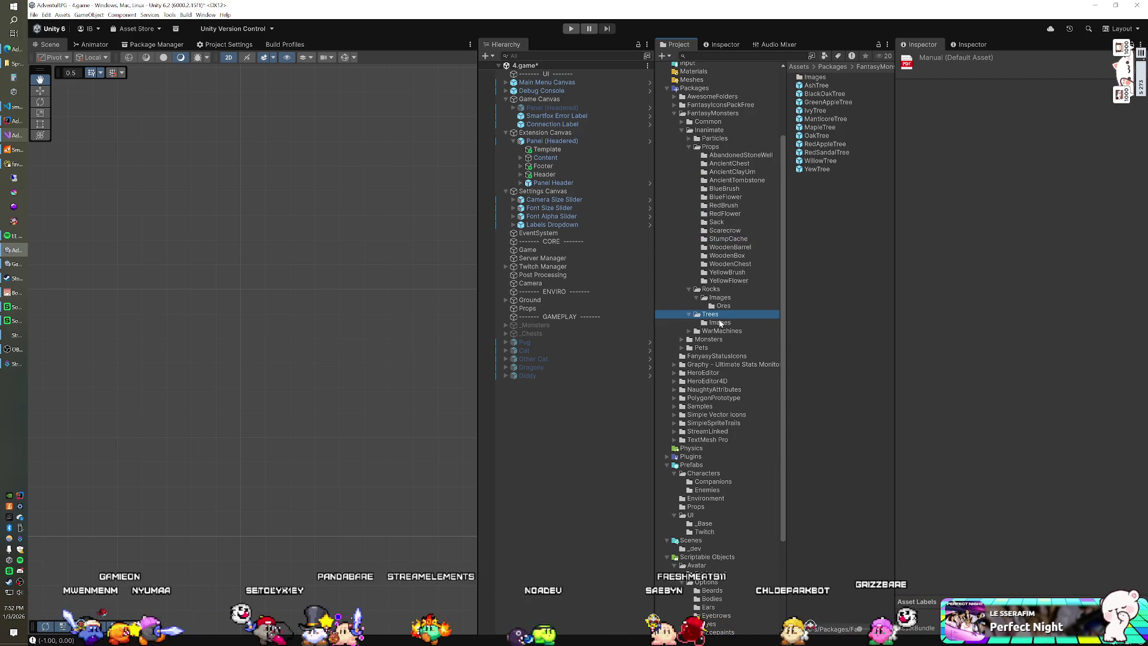
Place a MapleTree prefab instance in the scene and view its Animator state graph.
left_click(824, 128)
left_click_drag(561, 434, 562, 406)
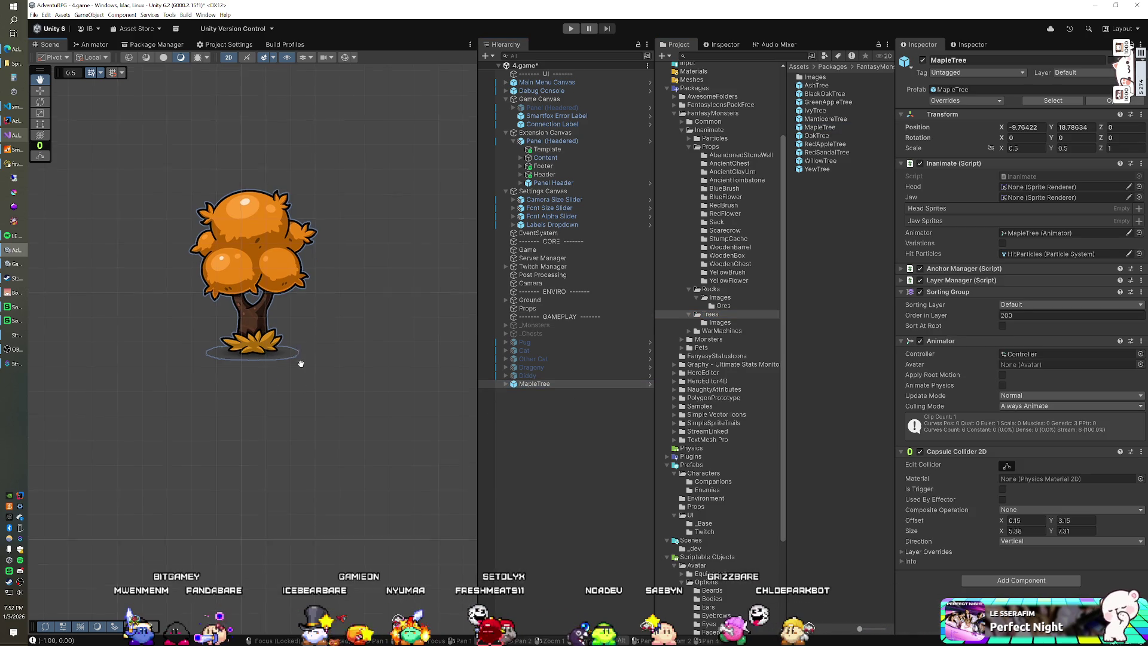
left_click(96, 45)
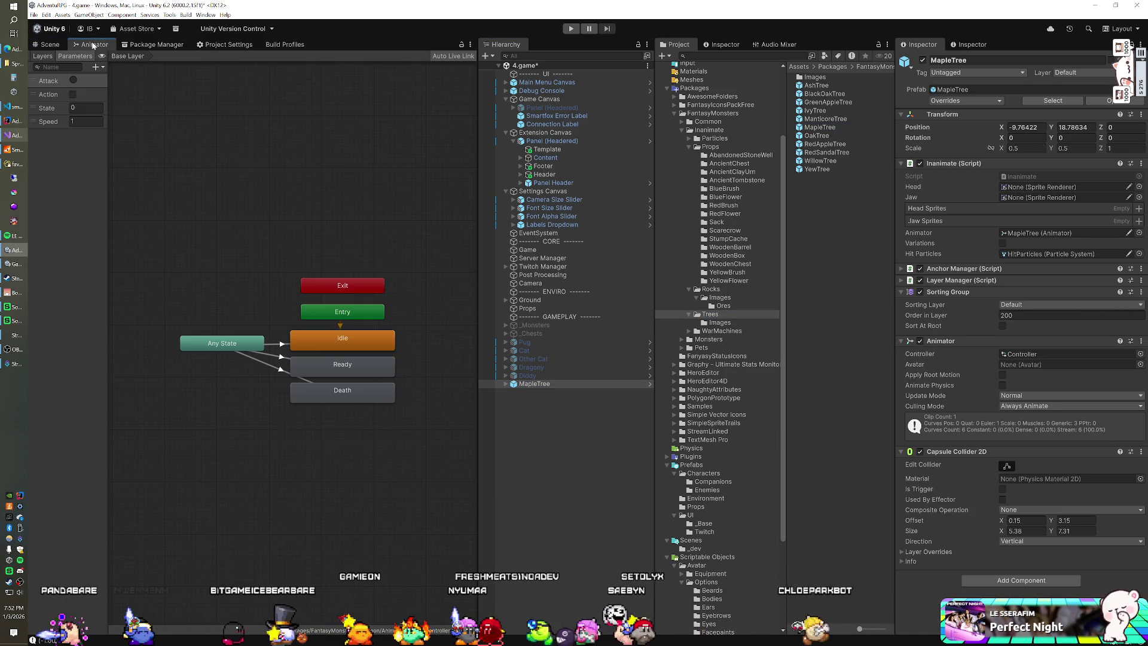
Undock and re-dock the Animator window, then start Play mode.
left_click_drag(94, 46, 206, 100)
left_click_drag(375, 139, 269, 45)
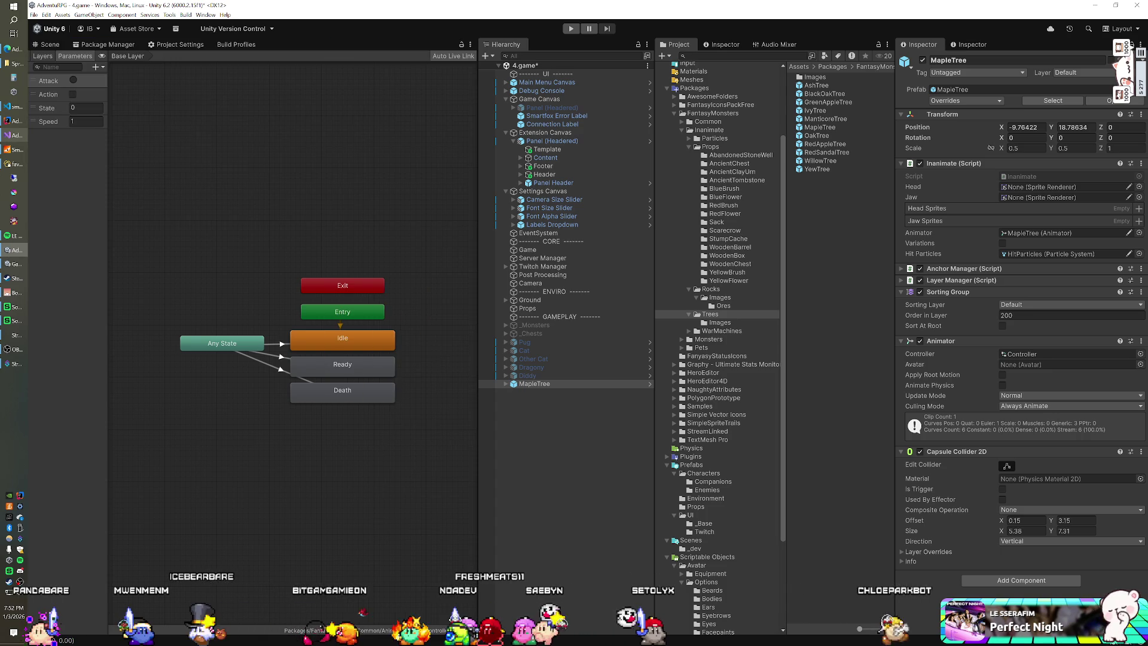
left_click(571, 29)
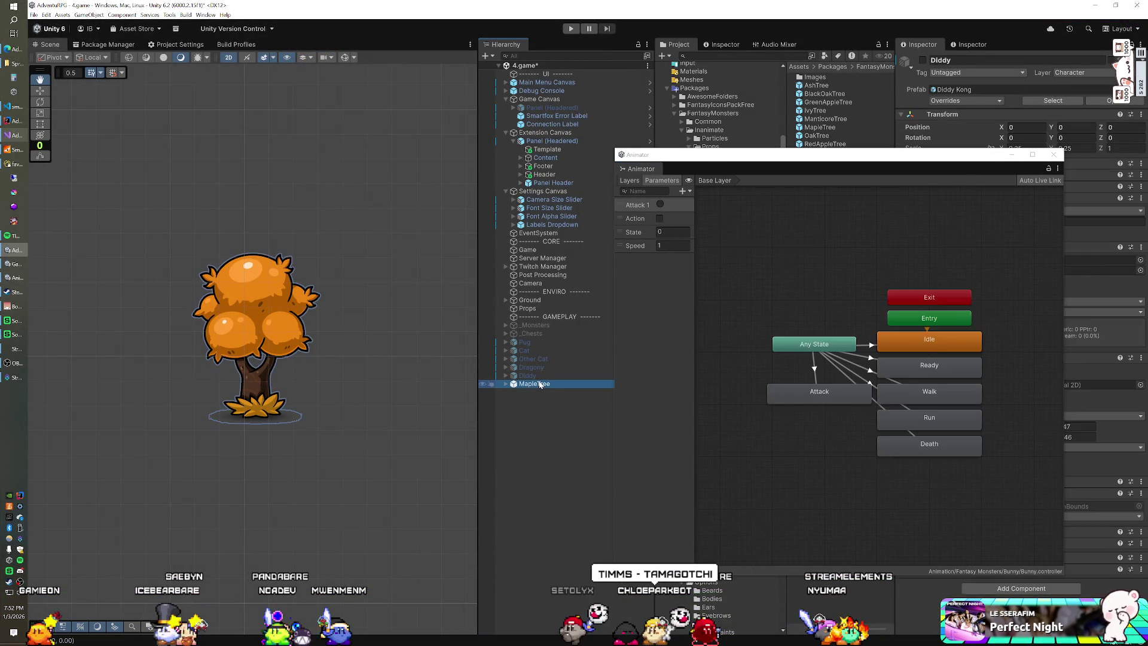
Replace the MapleTree with an AshTree prefab in the scene, keeping the Animator window beside it.
key("Delete")
left_click_drag(1052, 154, 703, 118)
left_click_drag(614, 131, 422, 141)
mouse_move(811, 89)
left_mouse_down()
mouse_move(603, 440)
mouse_move(592, 385)
left_mouse_up()
left_click_drag(355, 132, 821, 93)
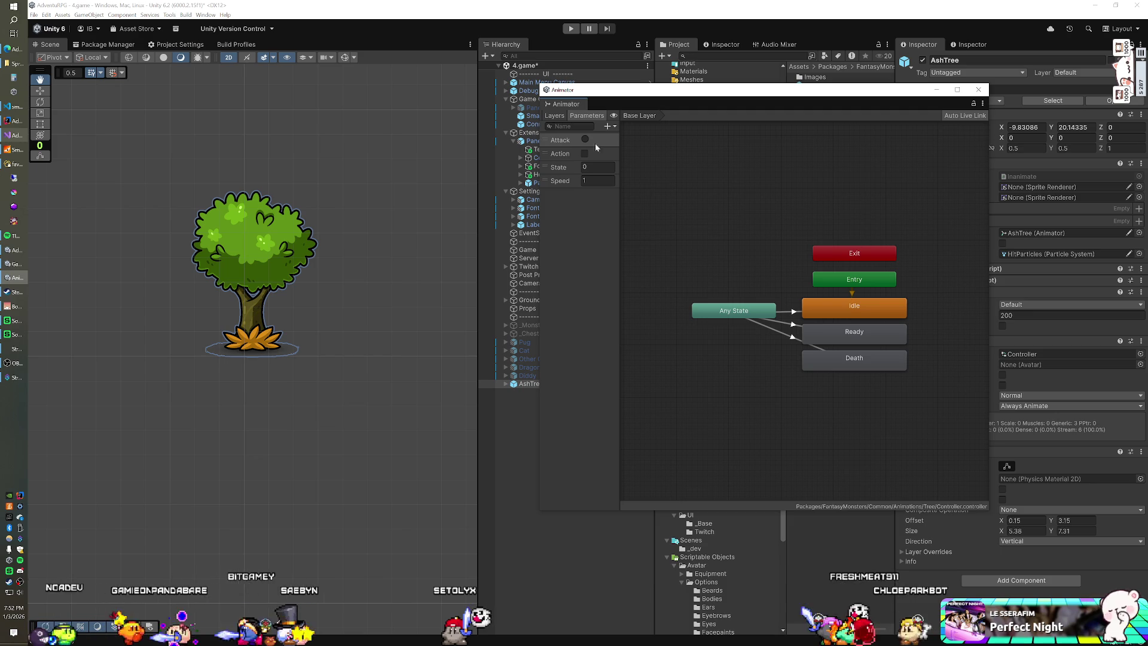
Try other values for the AshTree's Animator State parameter, then reset it to 0.
left_click(598, 167)
type("1")
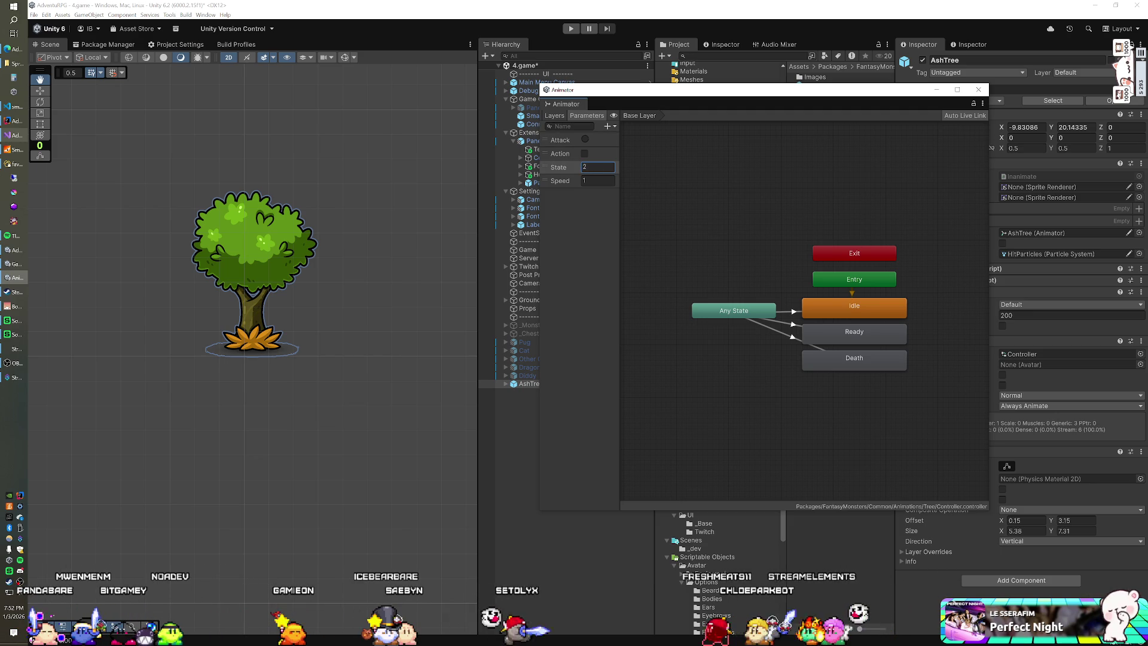
type("3")
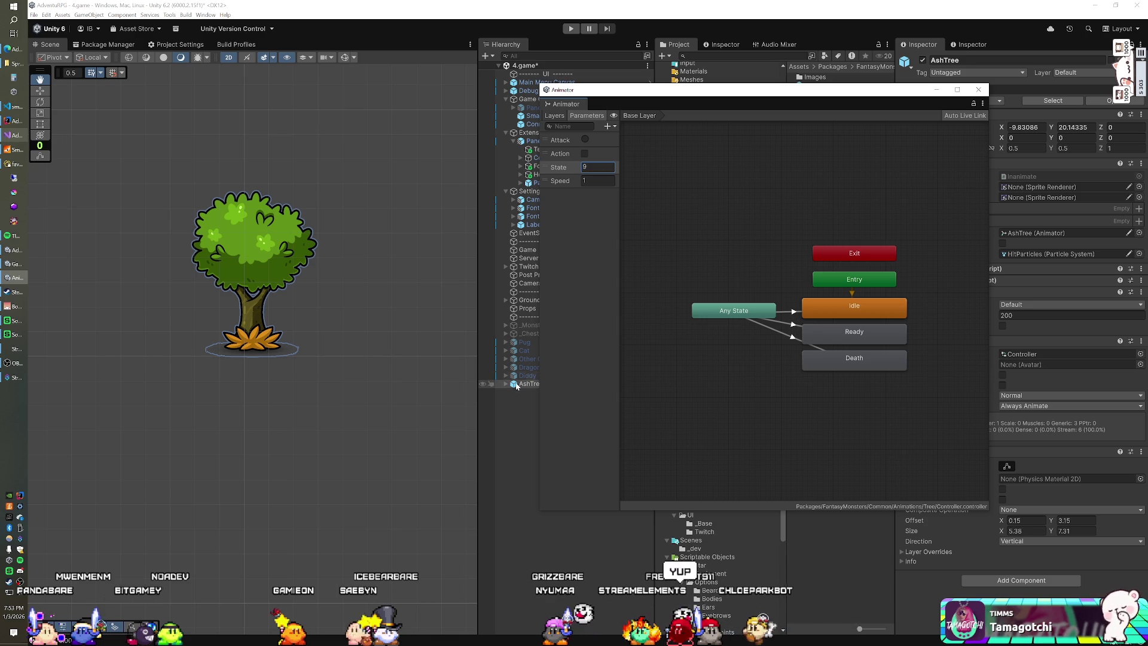
mouse_move(696, 93)
left_mouse_down()
mouse_move(388, 110)
mouse_move(360, 128)
mouse_move(768, 110)
left_mouse_up()
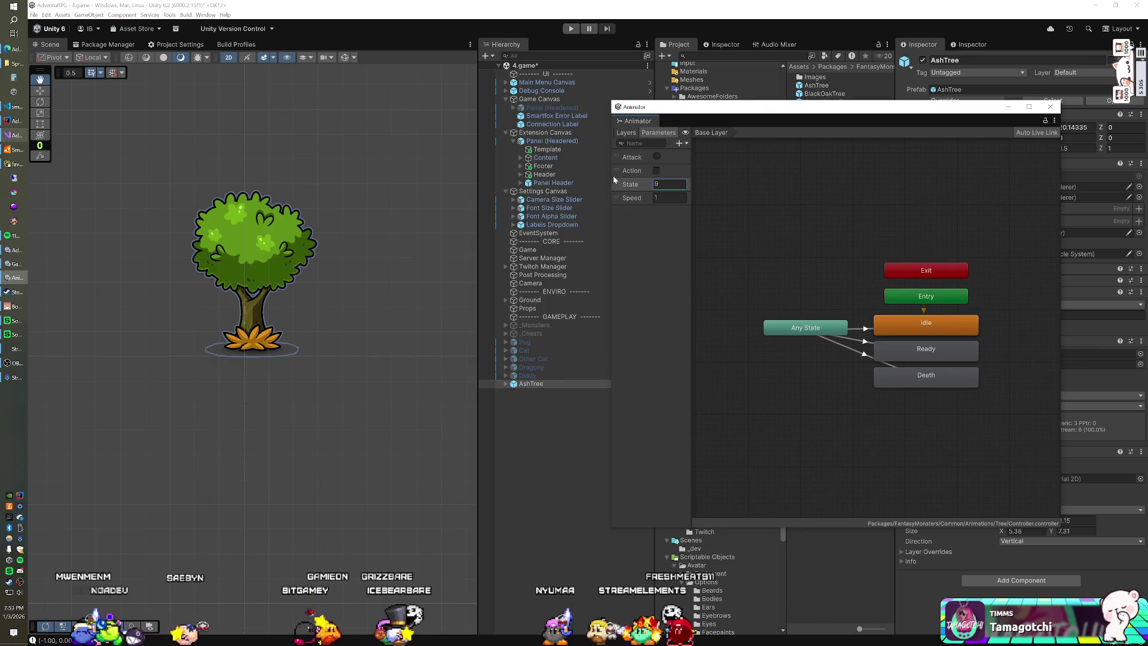
key("BackSpace")
type("0")
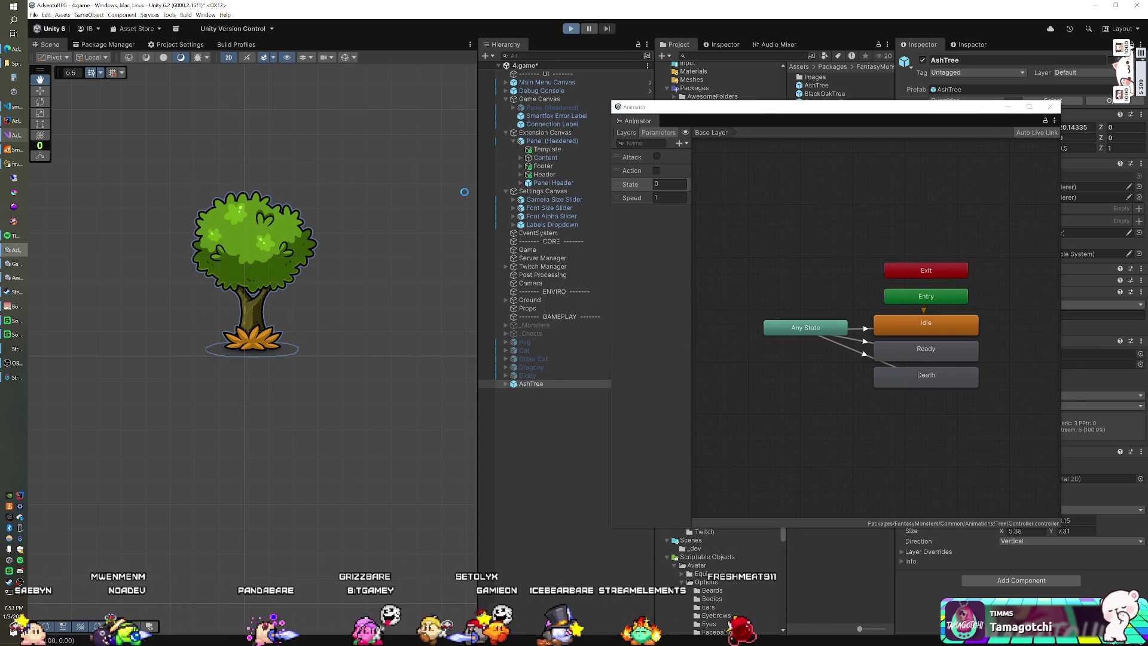
Enter Play mode and test the AshTree by setting State to 1, 2 and 0.
key("ctrl+p")
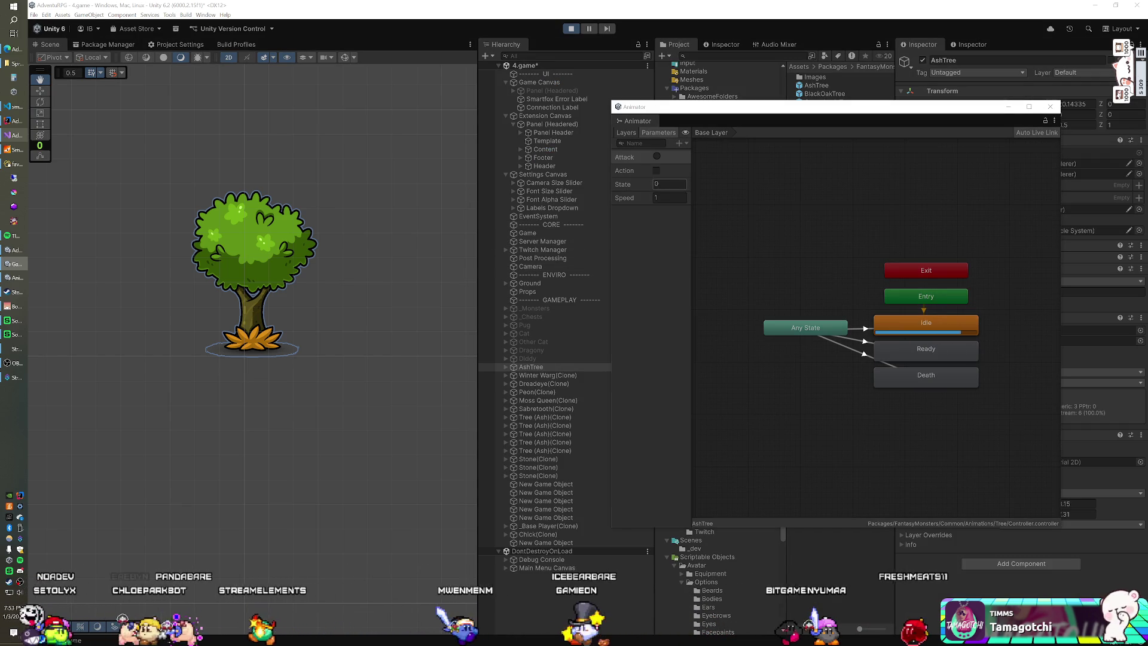
left_click(670, 183)
type("1")
key("BackSpace")
type("2")
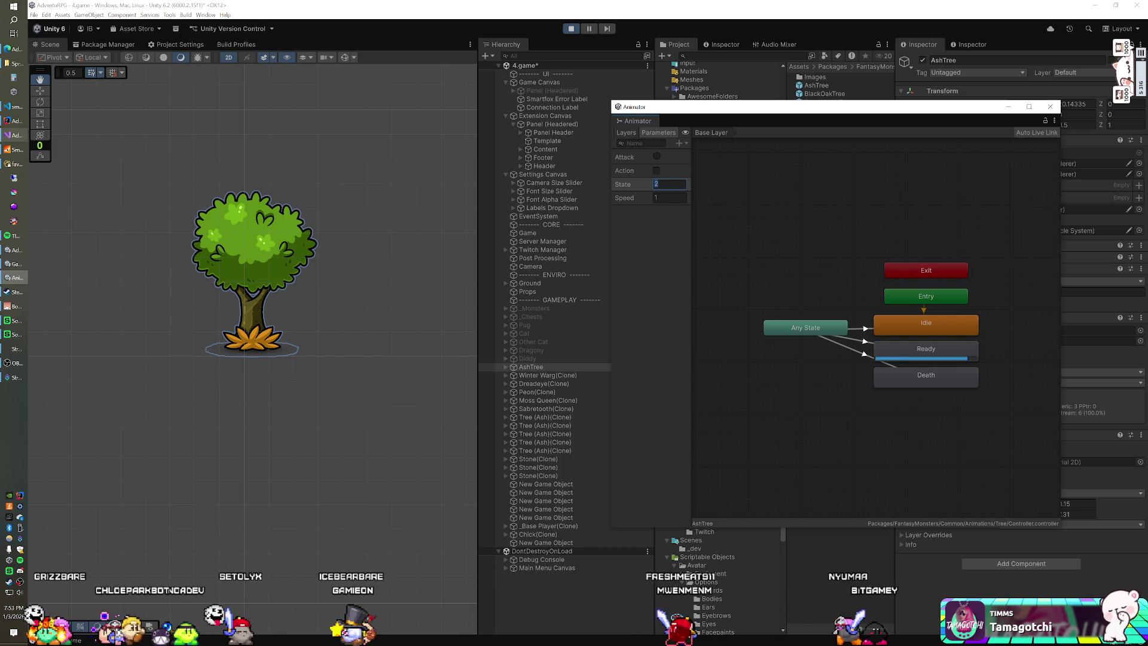
type("3")
key("BackSpace")
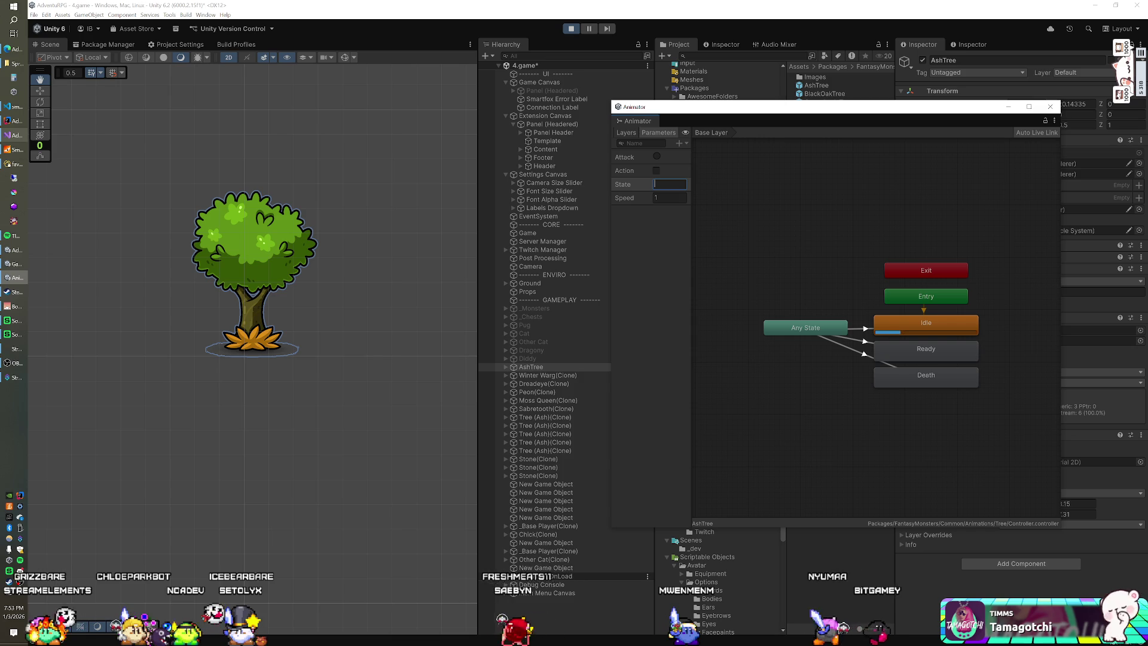
type("9")
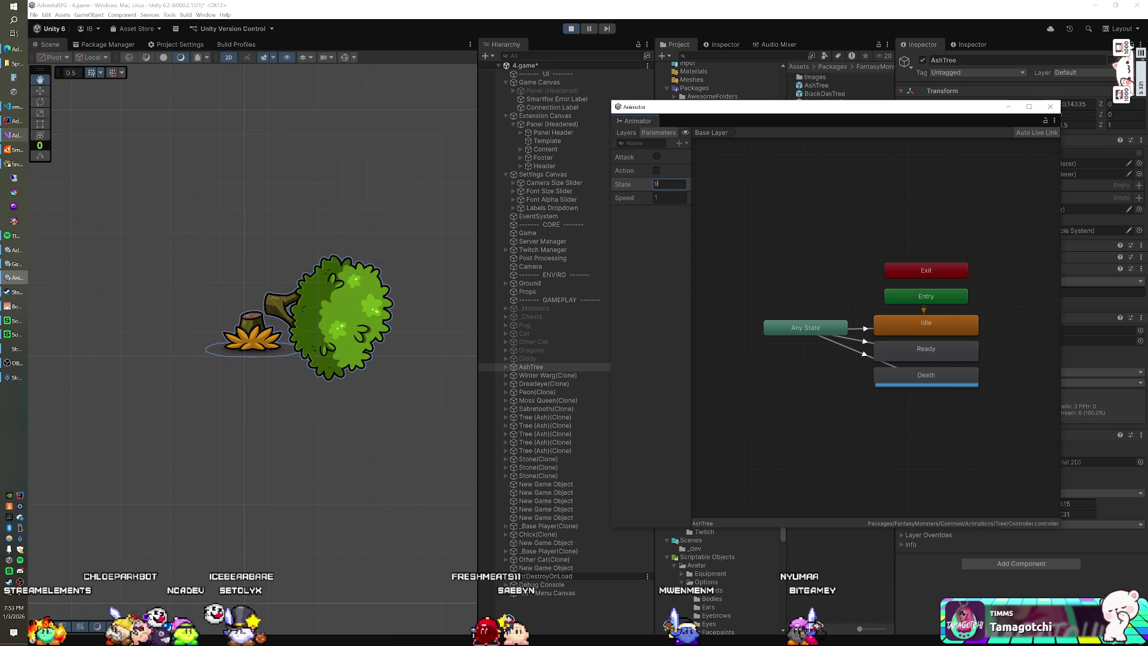
type("0")
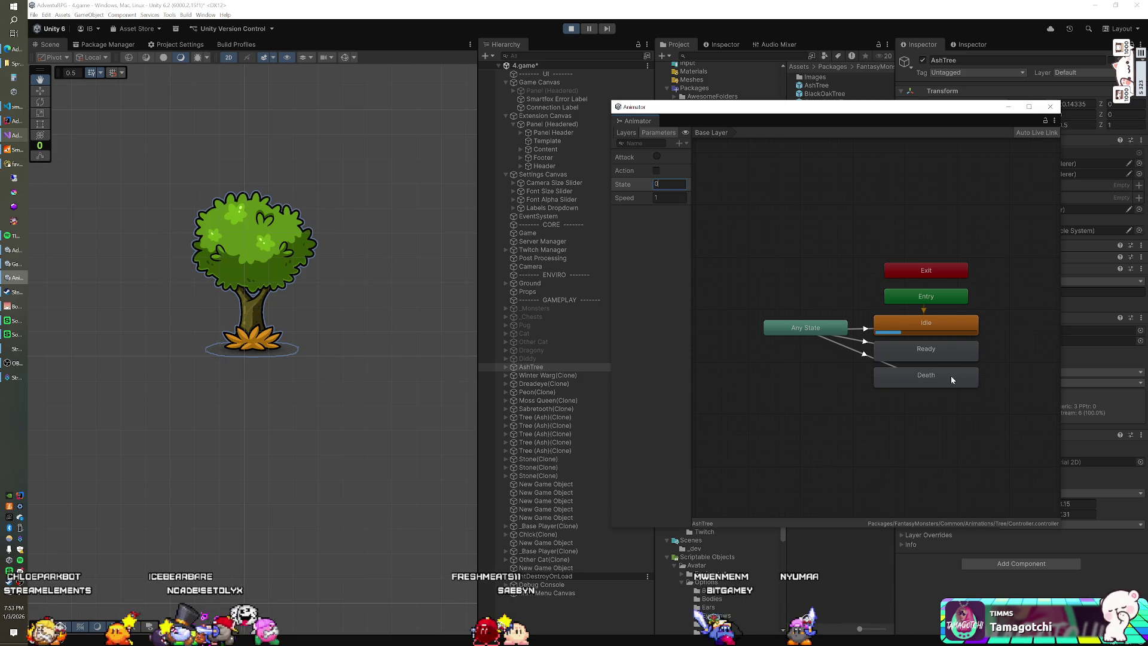
Set the Death state's Speed to 0.5 and set State to 5 to trigger it.
left_click(952, 374)
left_click_drag(946, 106, 895, 109)
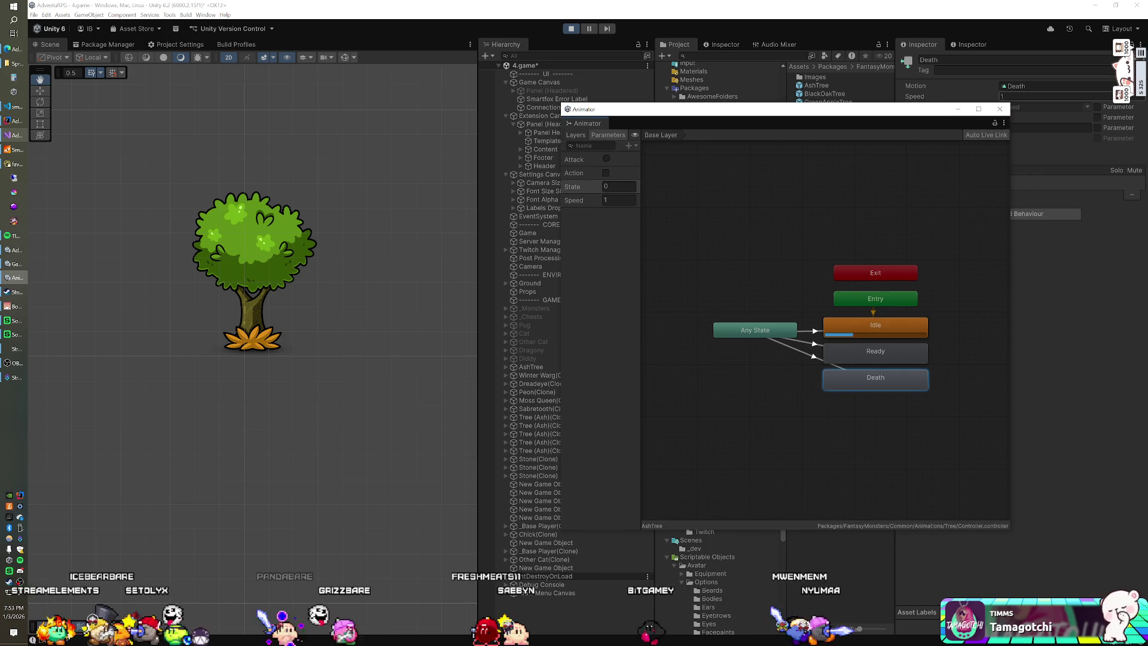
left_click(1034, 97)
type("0.5")
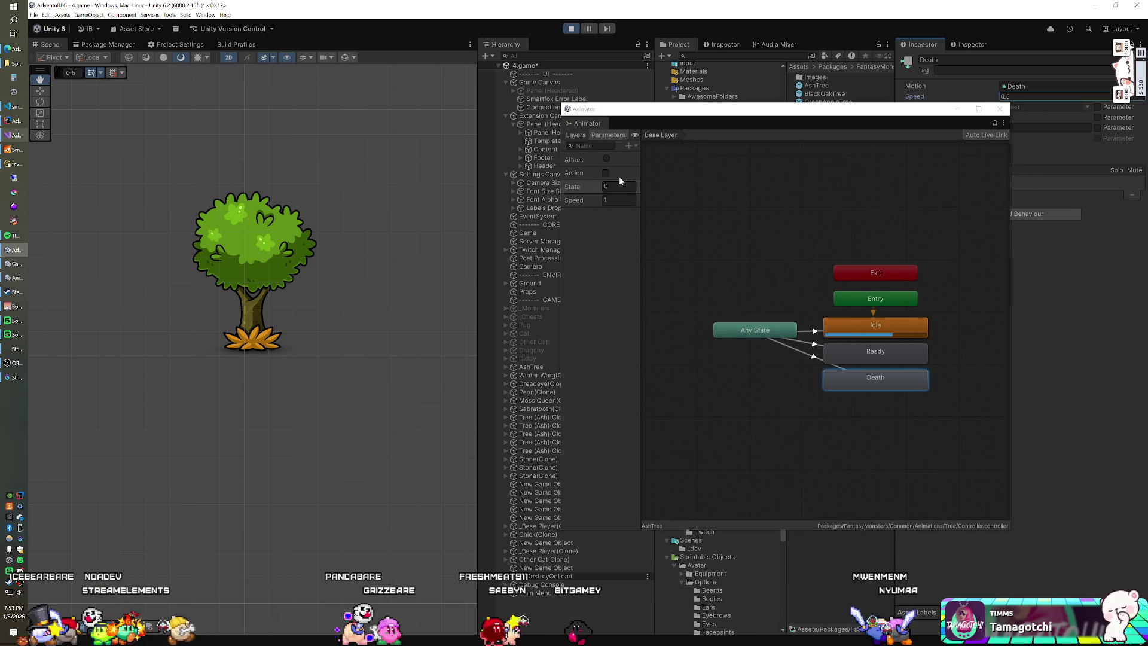
left_click(619, 186)
type("5")
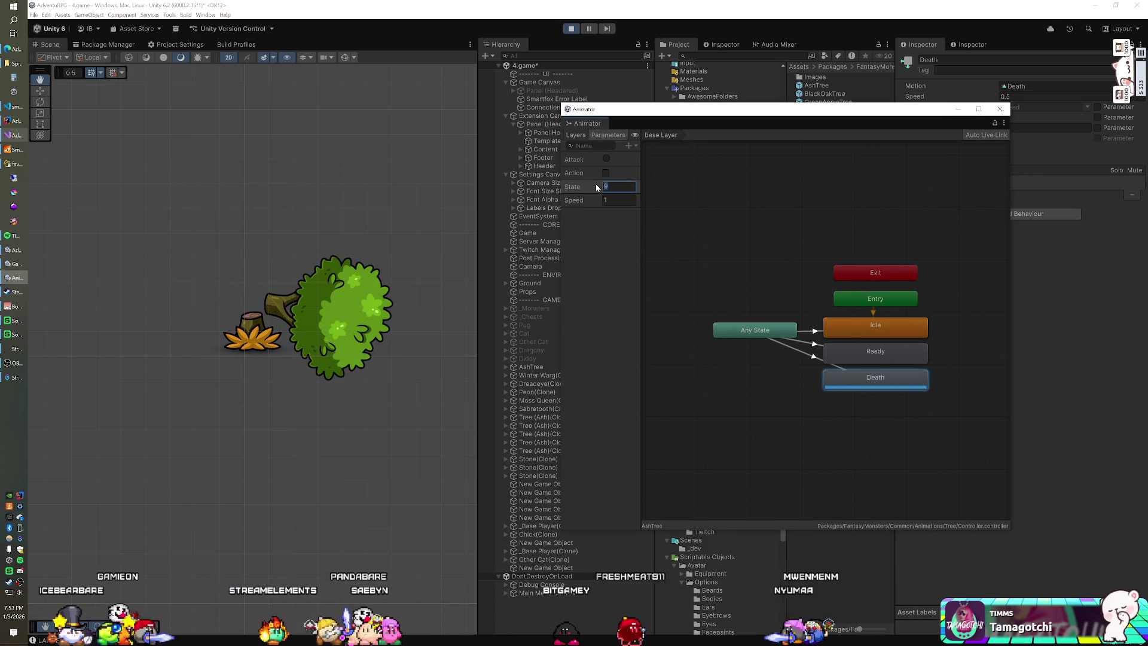
type("0")
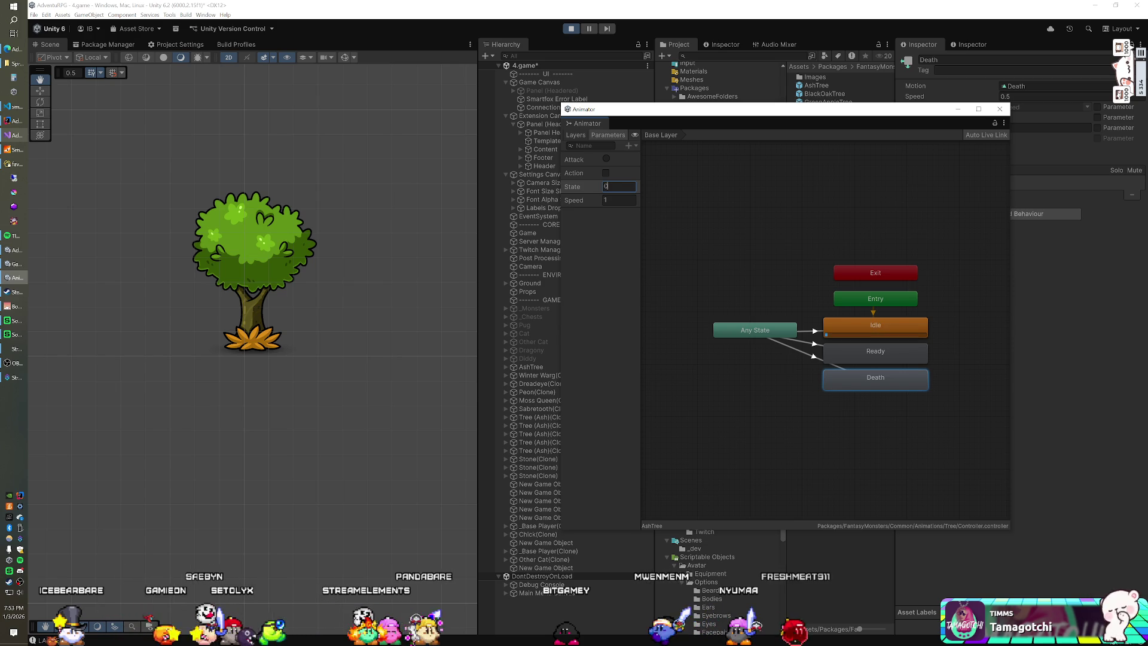
type("5")
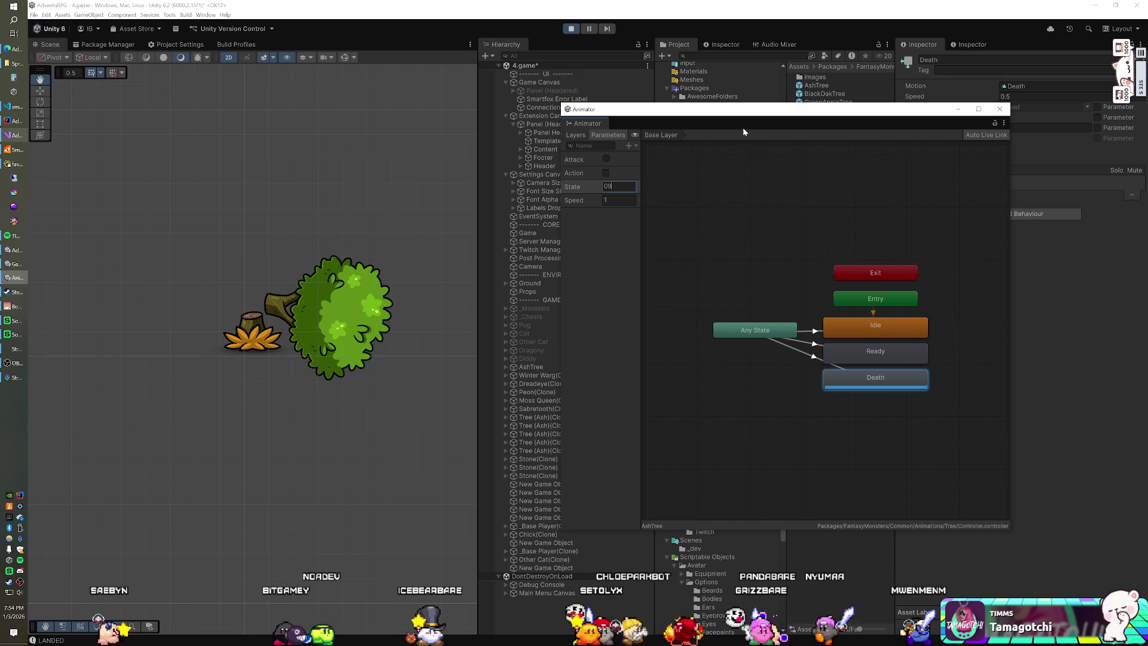
Move the floating Animator window aside, then close it.
left_click_drag(746, 113, 685, 125)
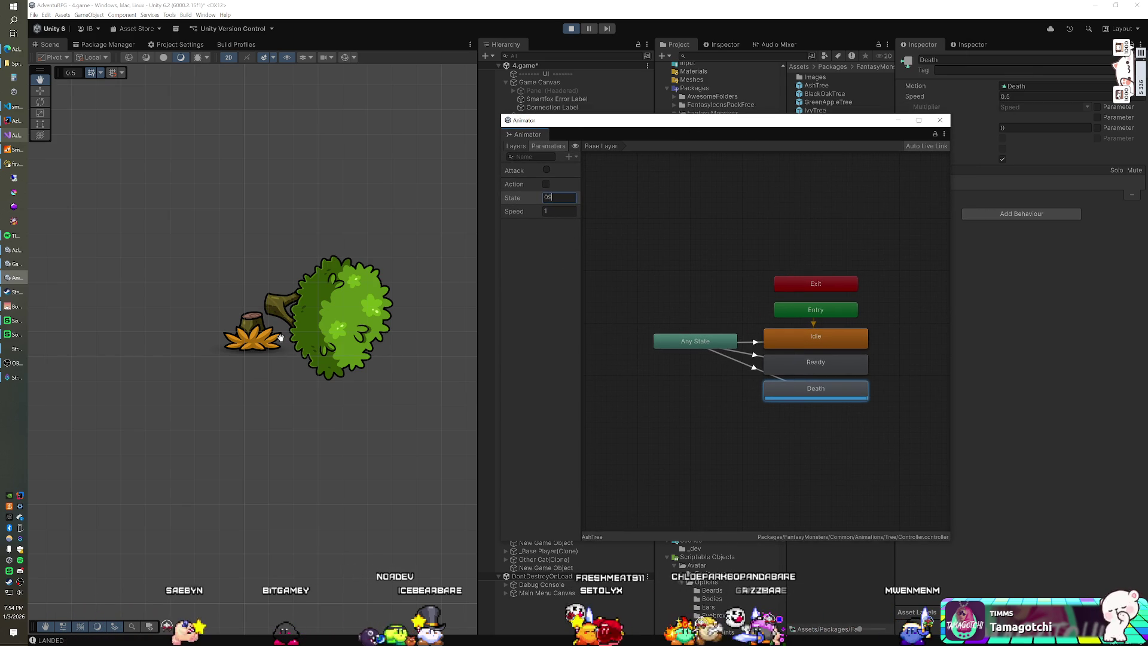
left_click_drag(713, 122, 624, 124)
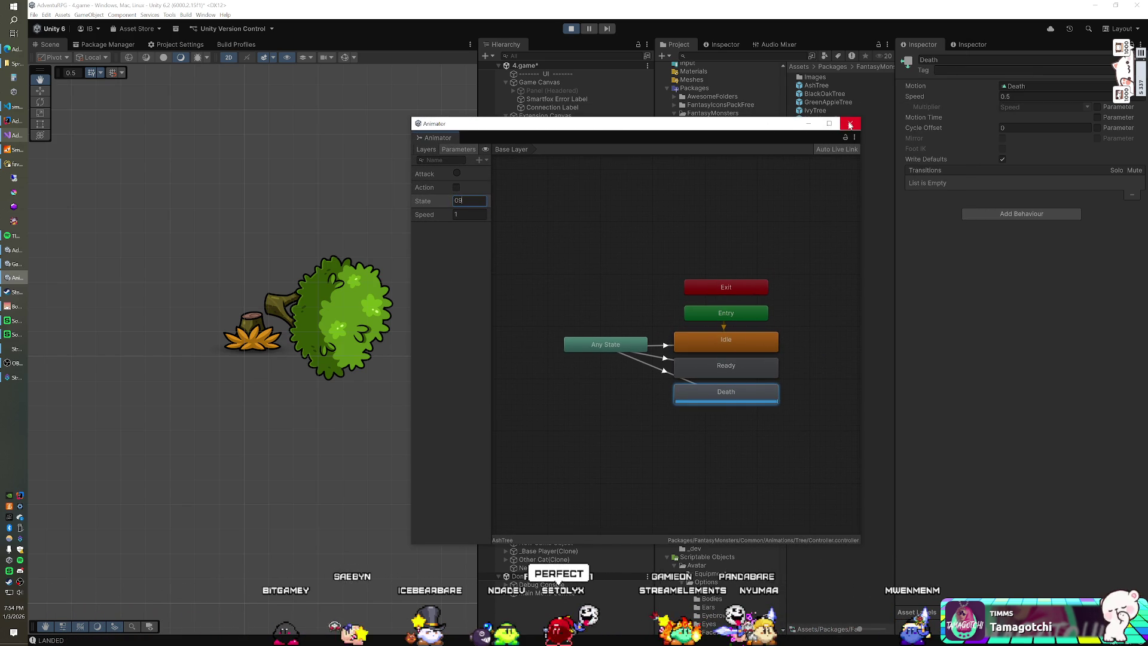
left_click(850, 123)
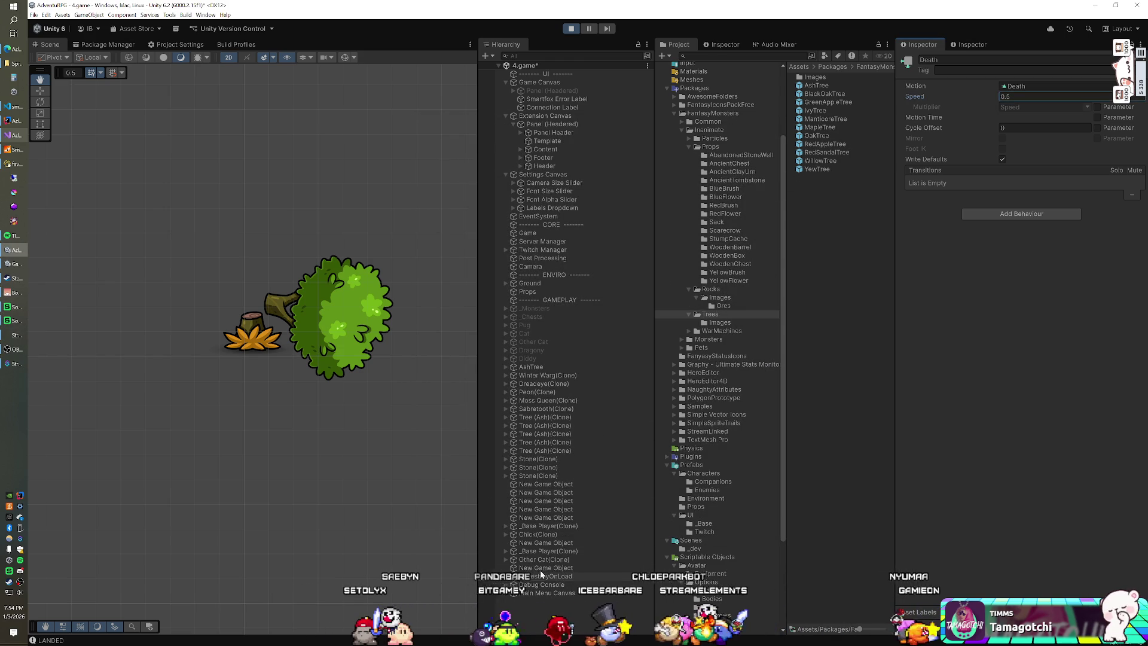
Delete the AshTree from the scene and add a GoldRock prefab from the Rocks folder.
mouse_move(408, 248)
left_mouse_down()
mouse_move(323, 281)
mouse_move(327, 293)
left_mouse_up()
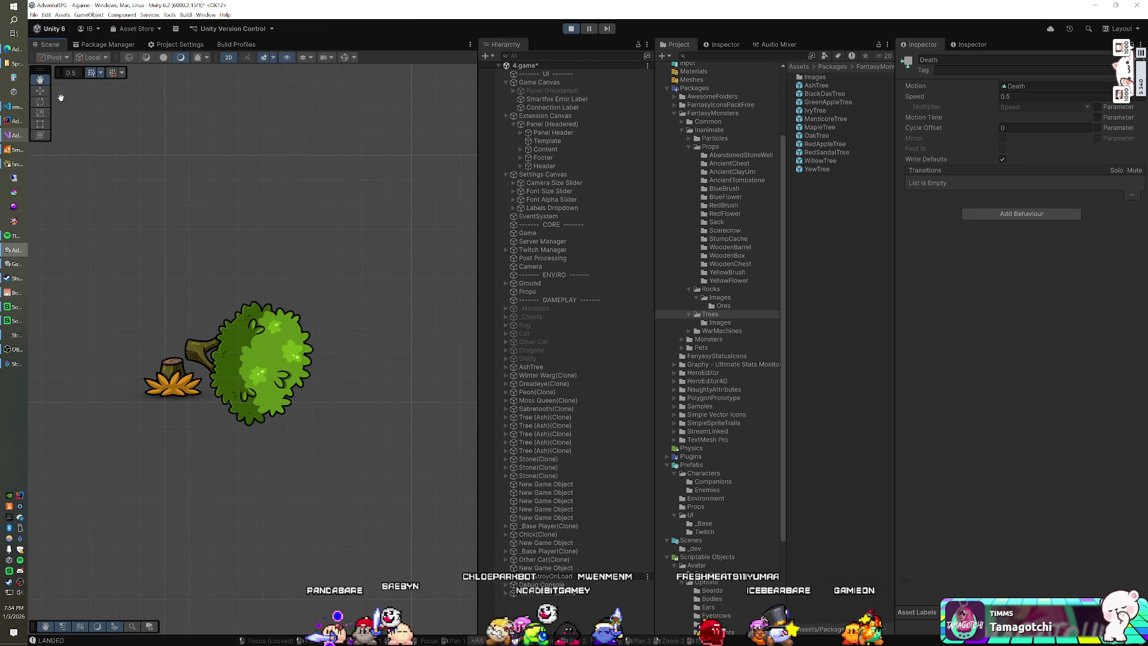
left_click(40, 90)
left_click(248, 348)
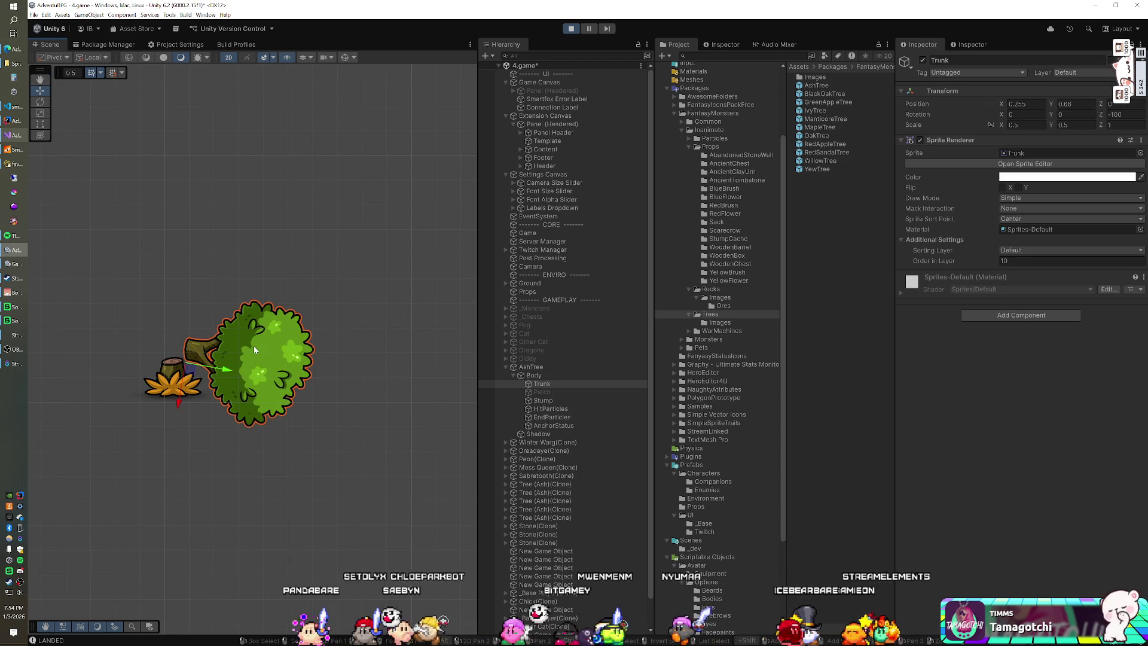
left_click(547, 367)
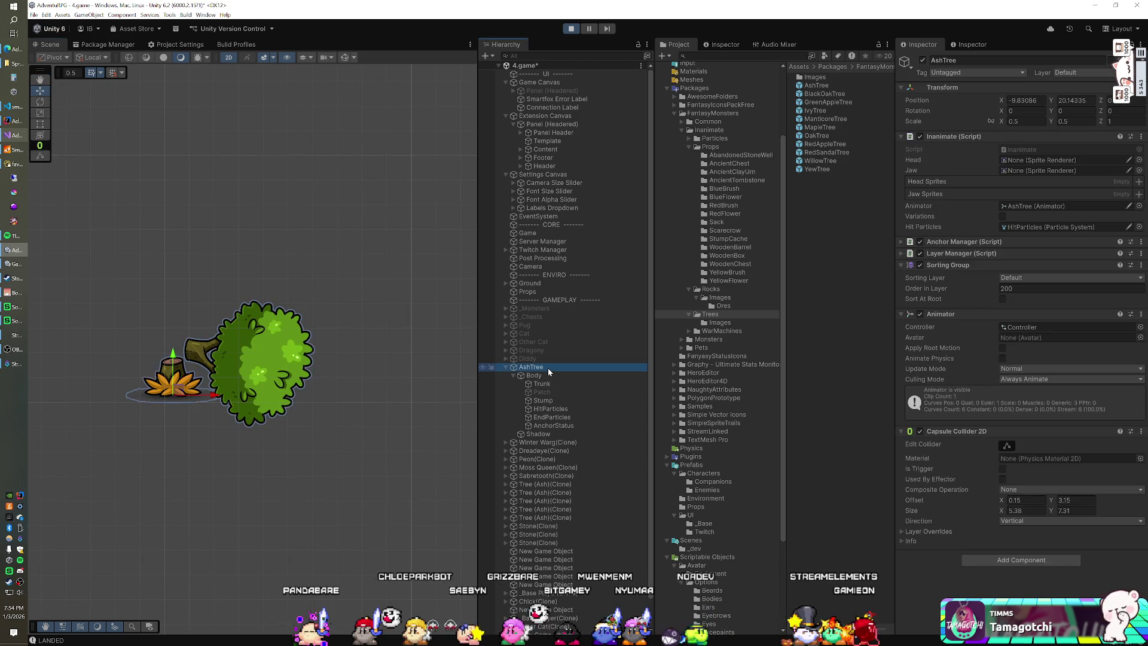
key("Delete")
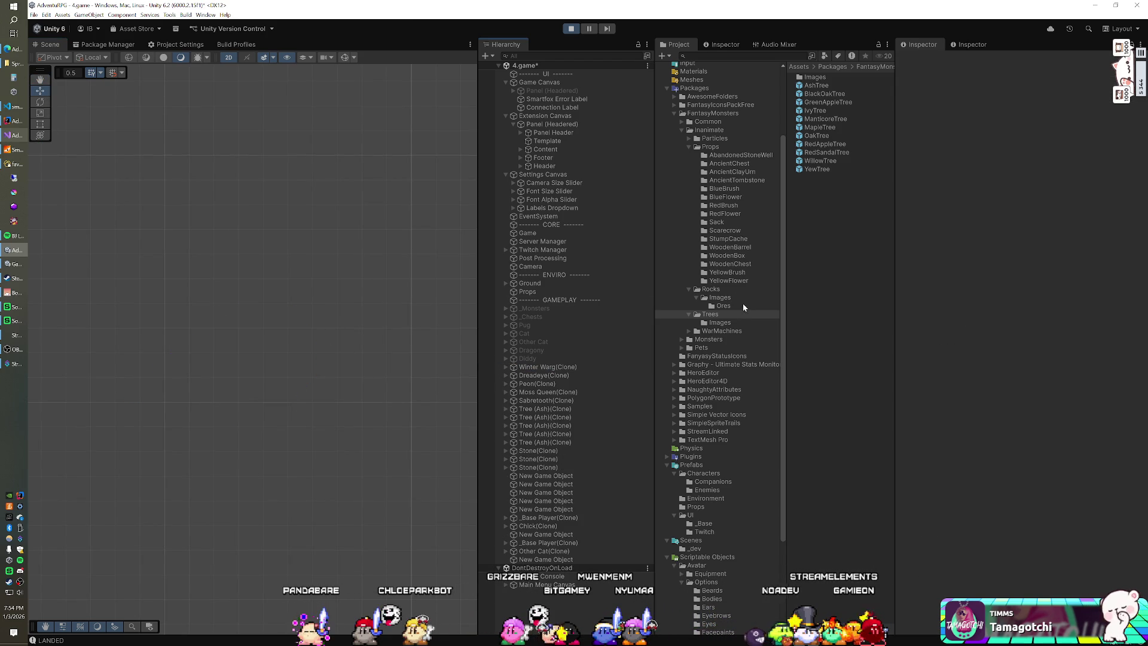
left_click(724, 292)
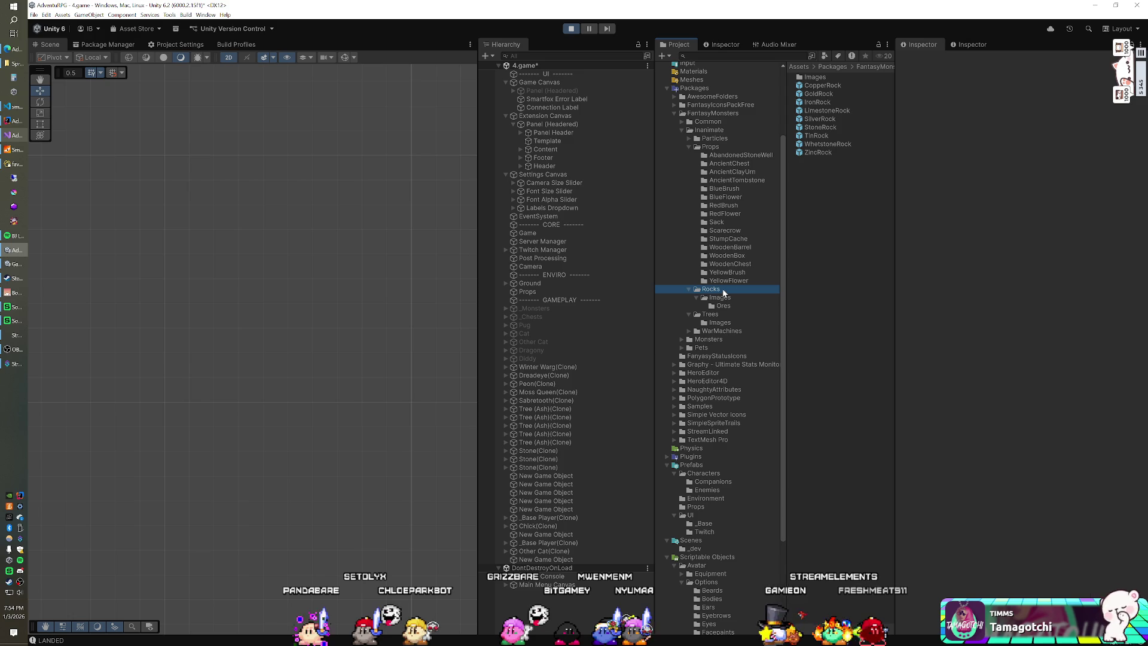
mouse_move(813, 102)
left_mouse_down()
mouse_move(610, 409)
mouse_move(562, 440)
mouse_move(524, 546)
mouse_move(523, 531)
left_mouse_up()
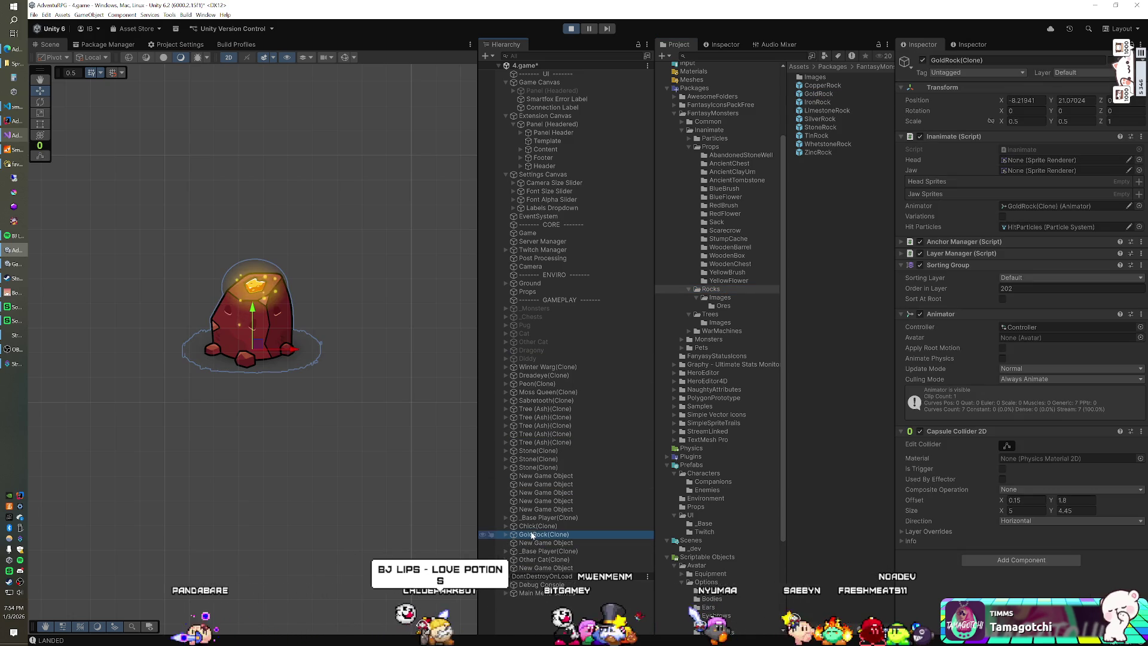
left_click(213, 17)
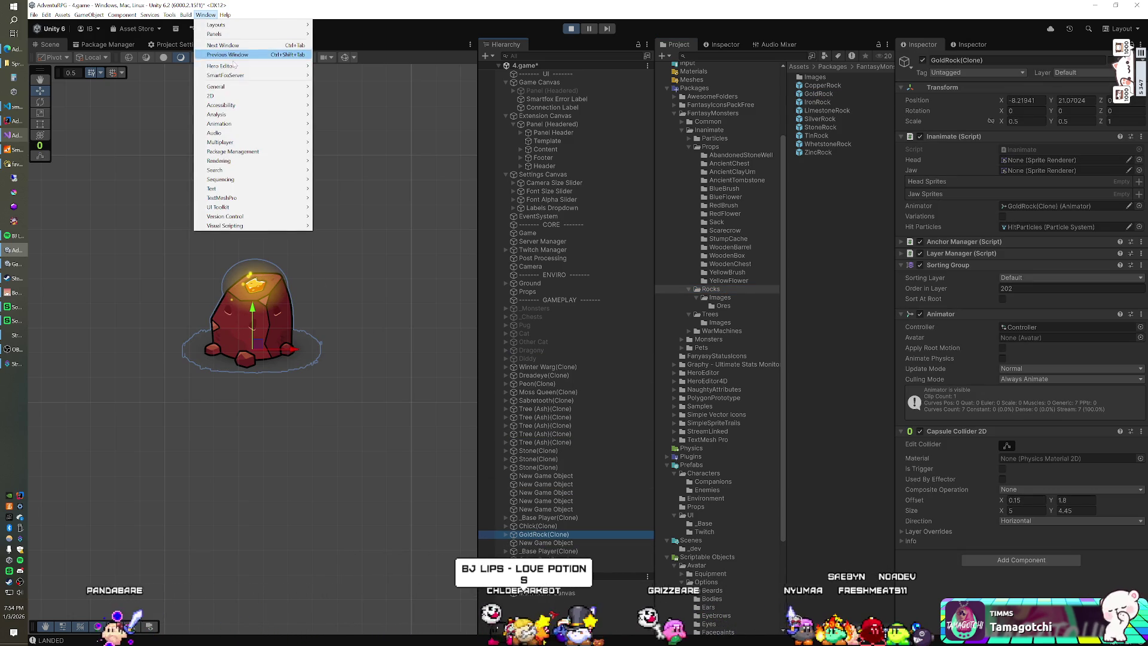
mouse_move(272, 124)
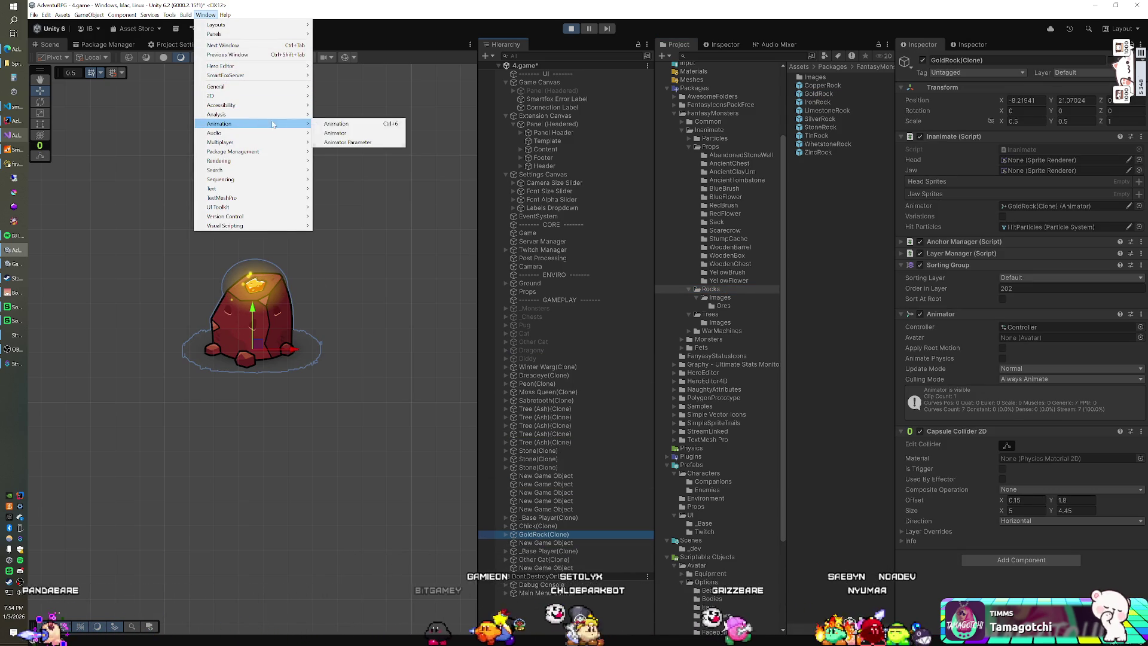
left_click(335, 133)
mouse_move(268, 44)
left_mouse_down()
mouse_move(641, 186)
mouse_move(693, 235)
mouse_move(736, 369)
mouse_move(806, 379)
mouse_move(788, 379)
left_mouse_up()
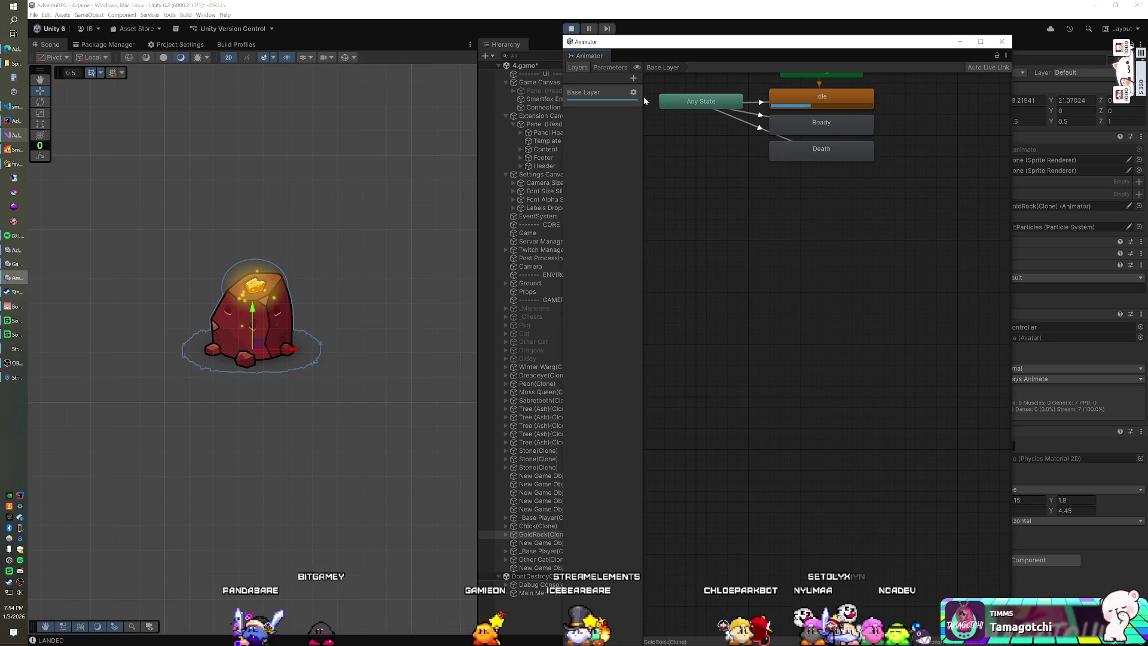
left_click(606, 67)
left_click(622, 119)
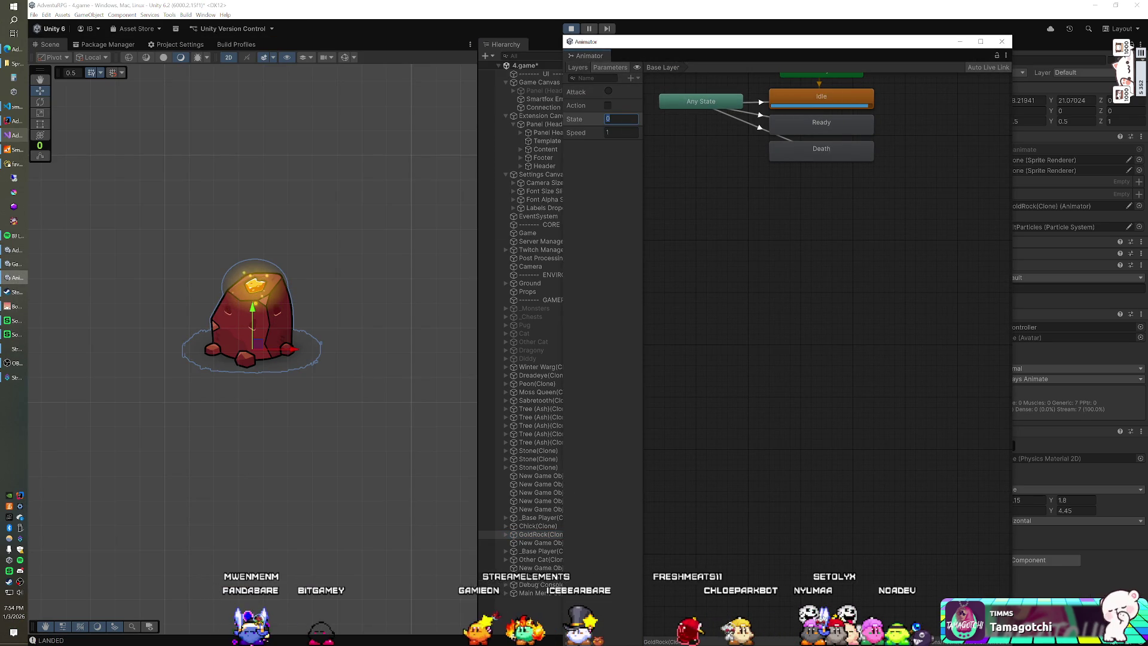
type("9")
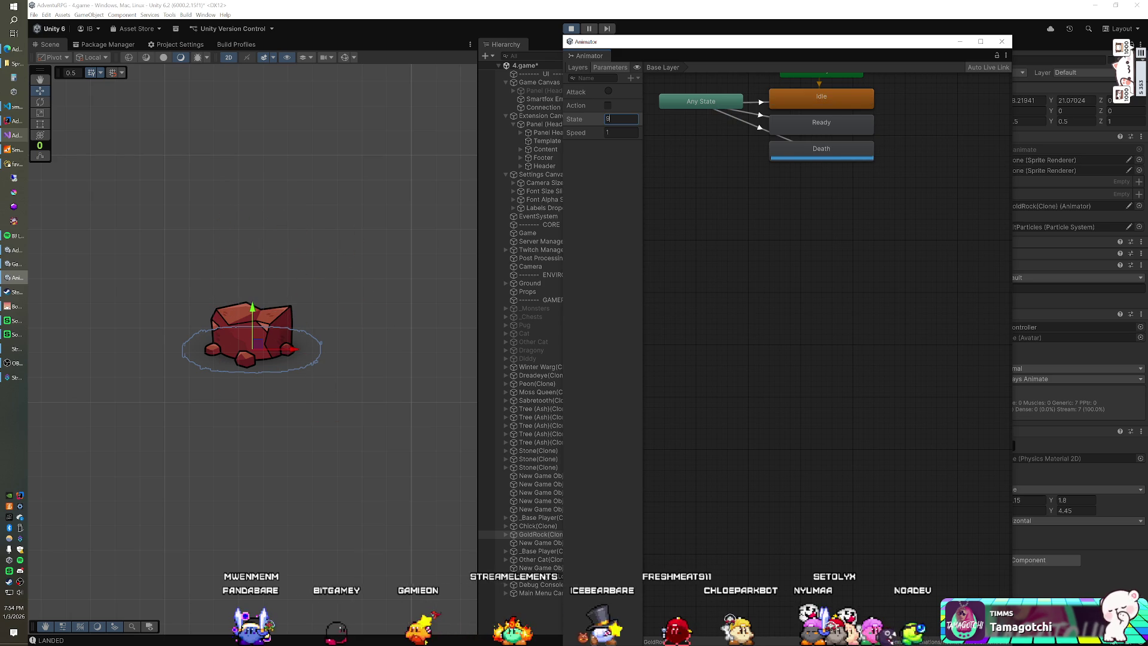
type("0")
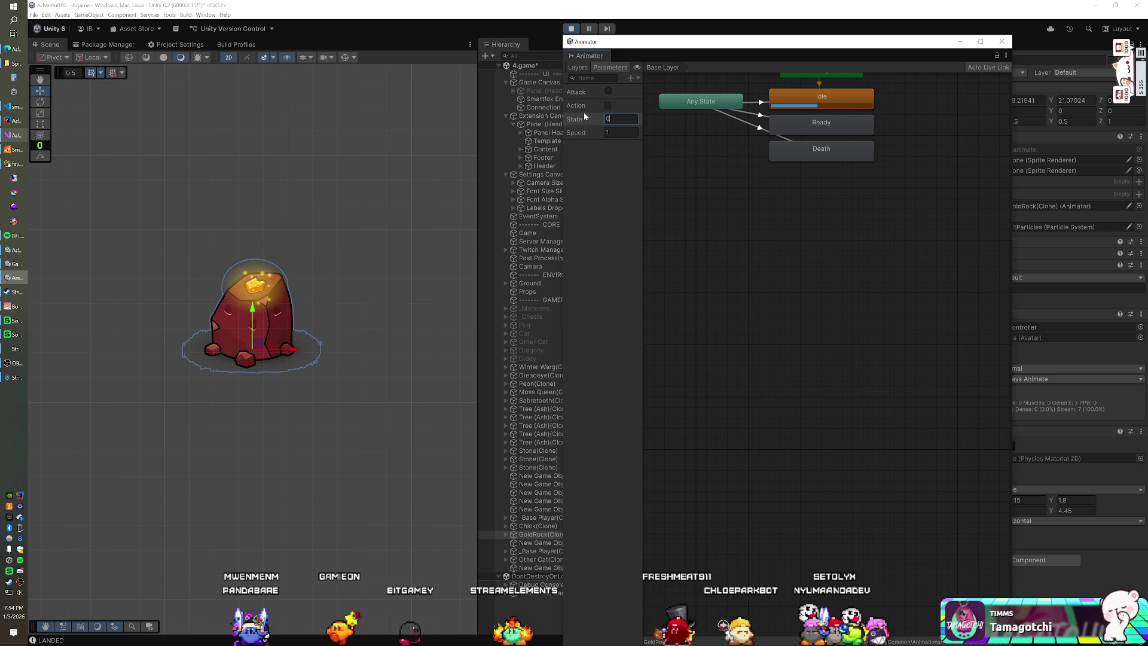
type("9")
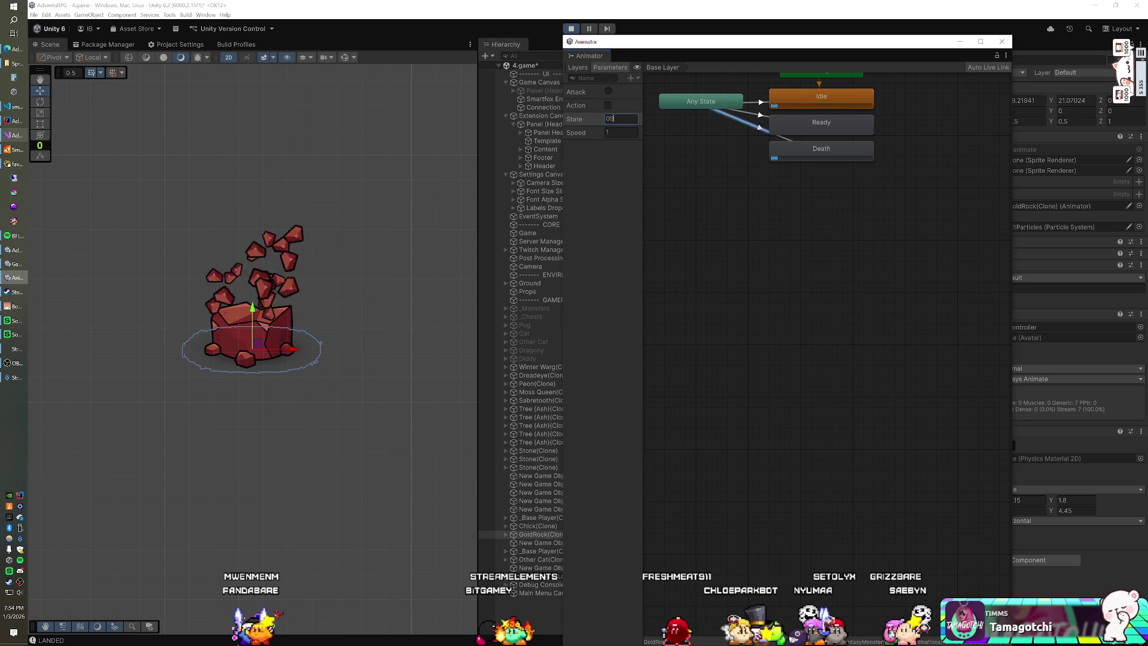
key("BackSpace")
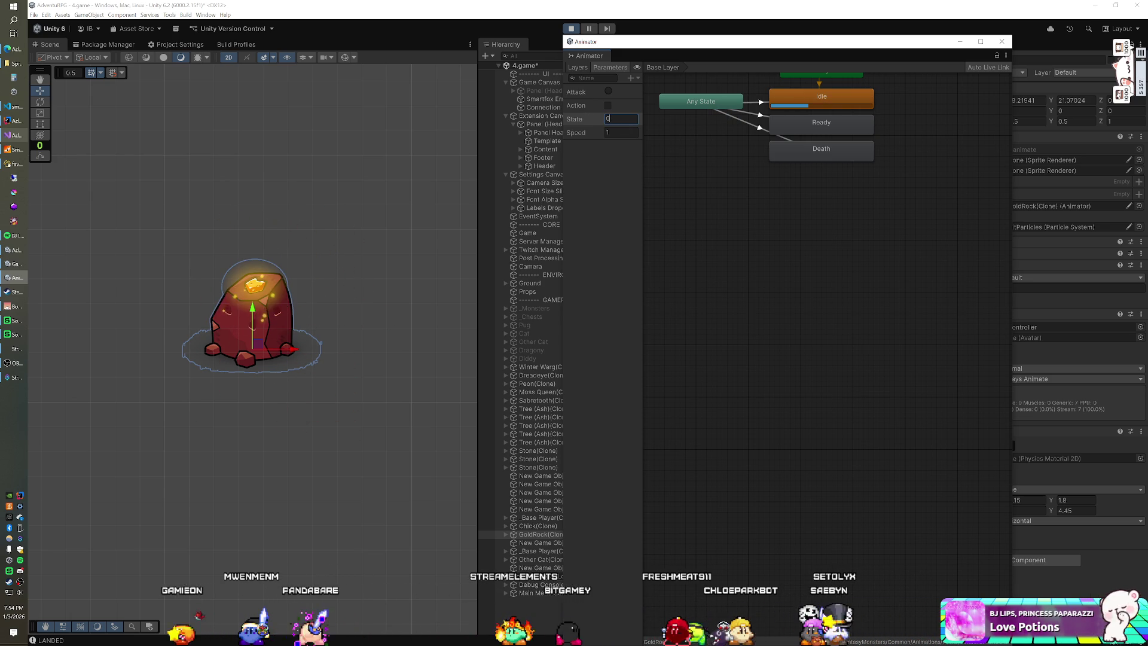
left_click(960, 41)
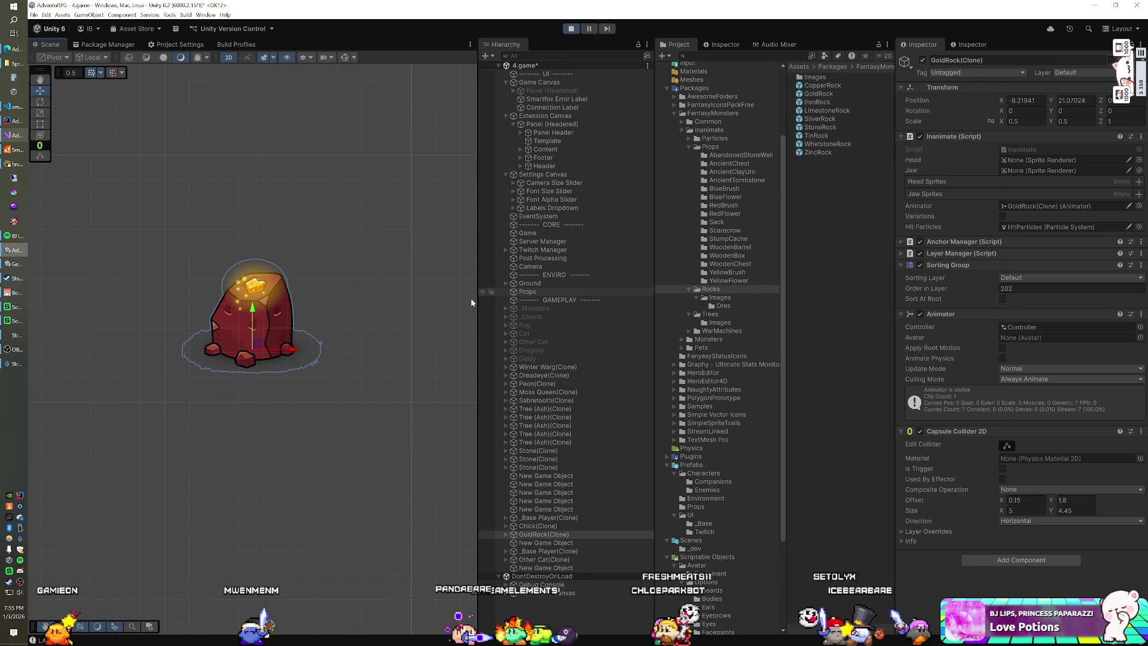
Reselect GoldRock(Clone) and exit Play mode.
left_click(540, 526)
left_click(539, 535)
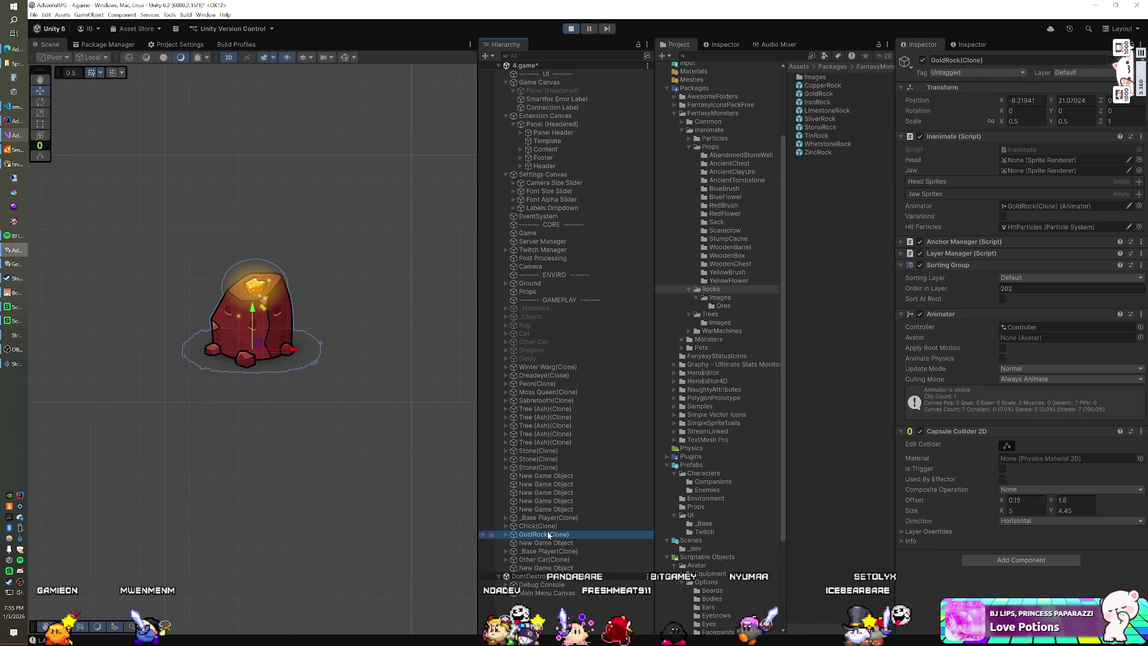
key("ctrl+p")
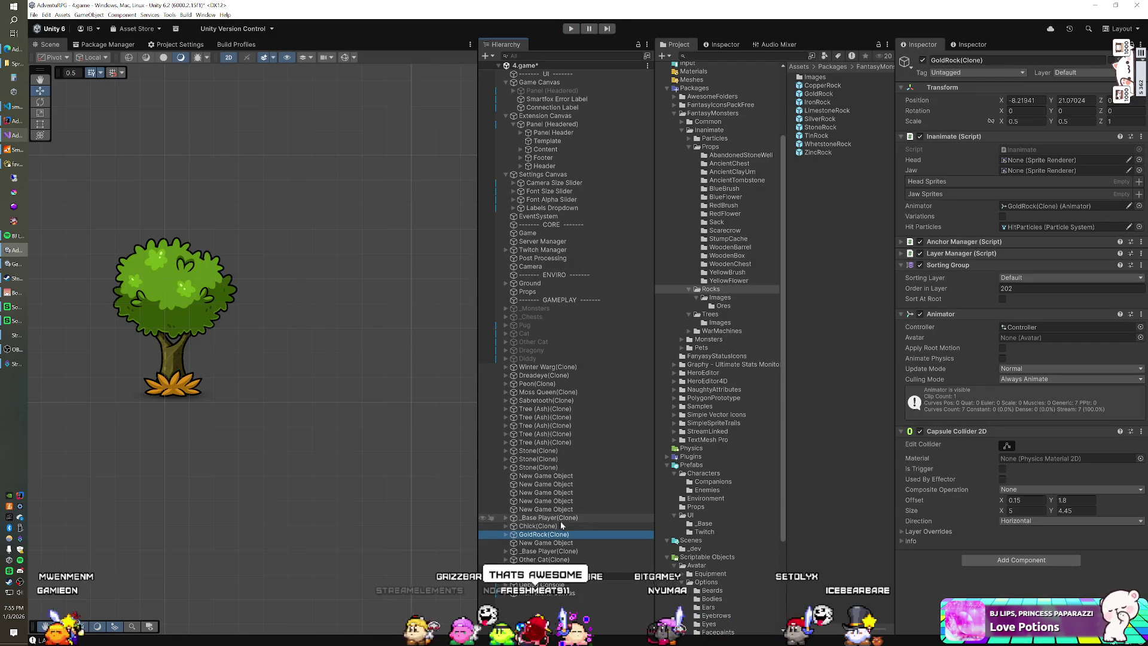
Select the AshTree and switch the editor to the Main layout.
left_click(544, 384)
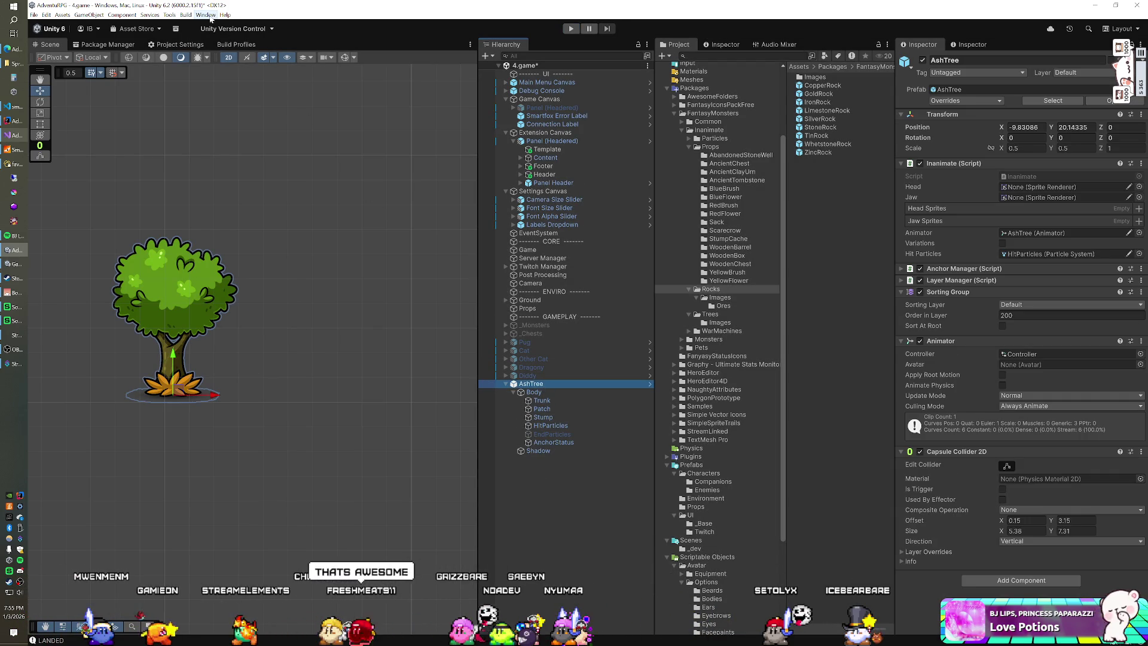
left_click(1115, 28)
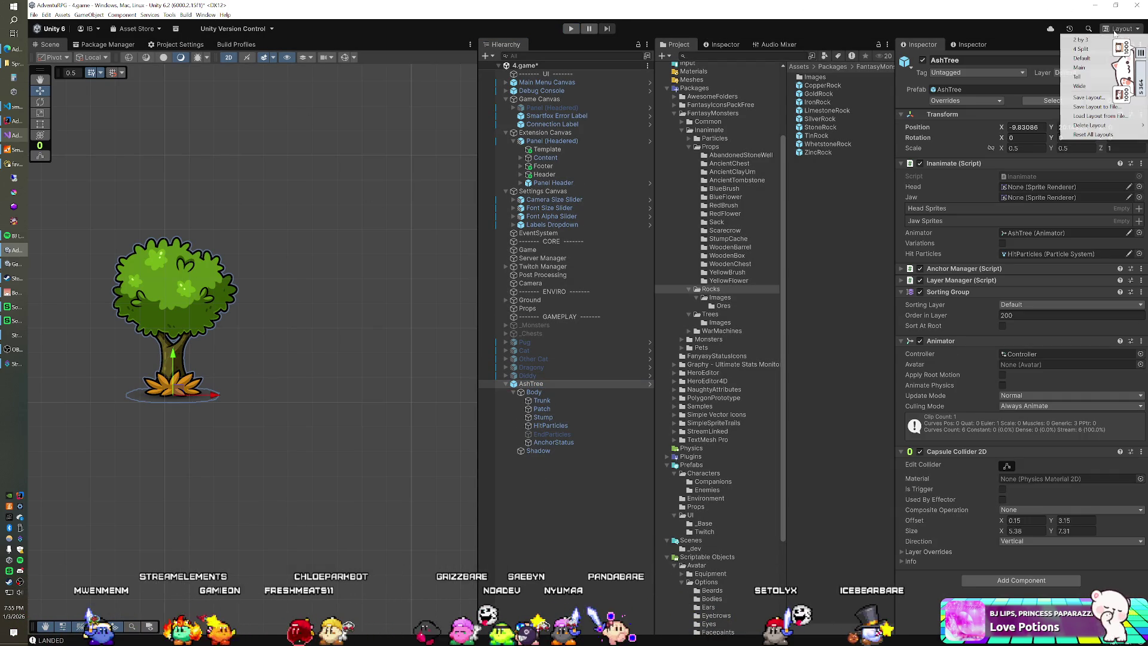
left_click(1094, 66)
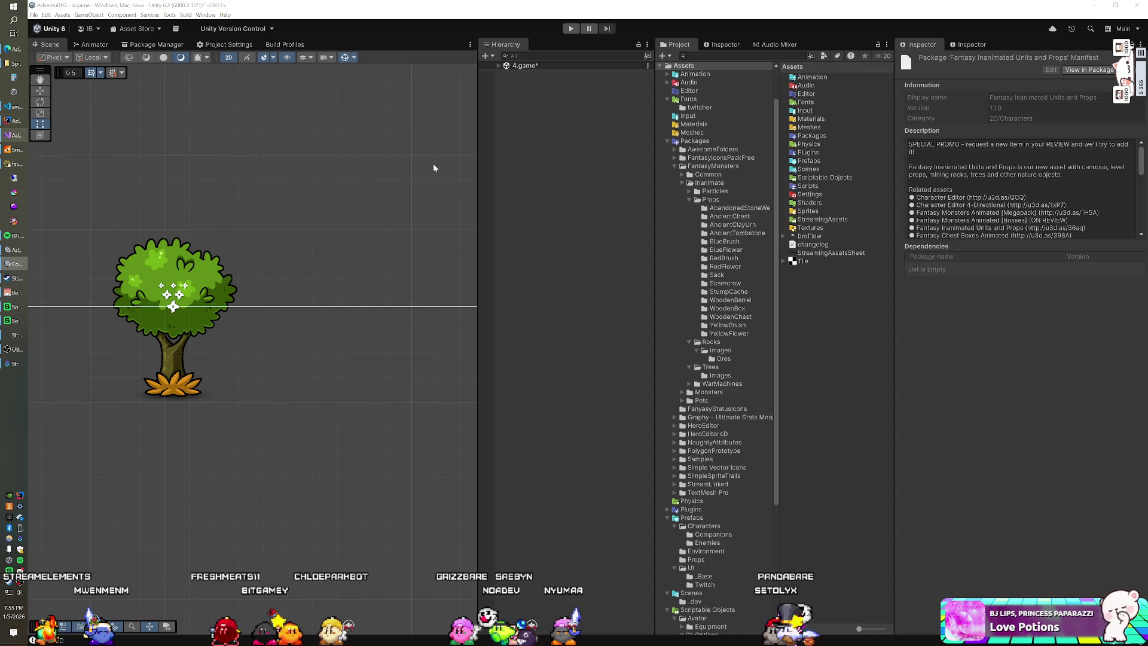
In the AshTree's Animator, change the Death state's Speed from 0.5 to 1.
left_click(499, 66)
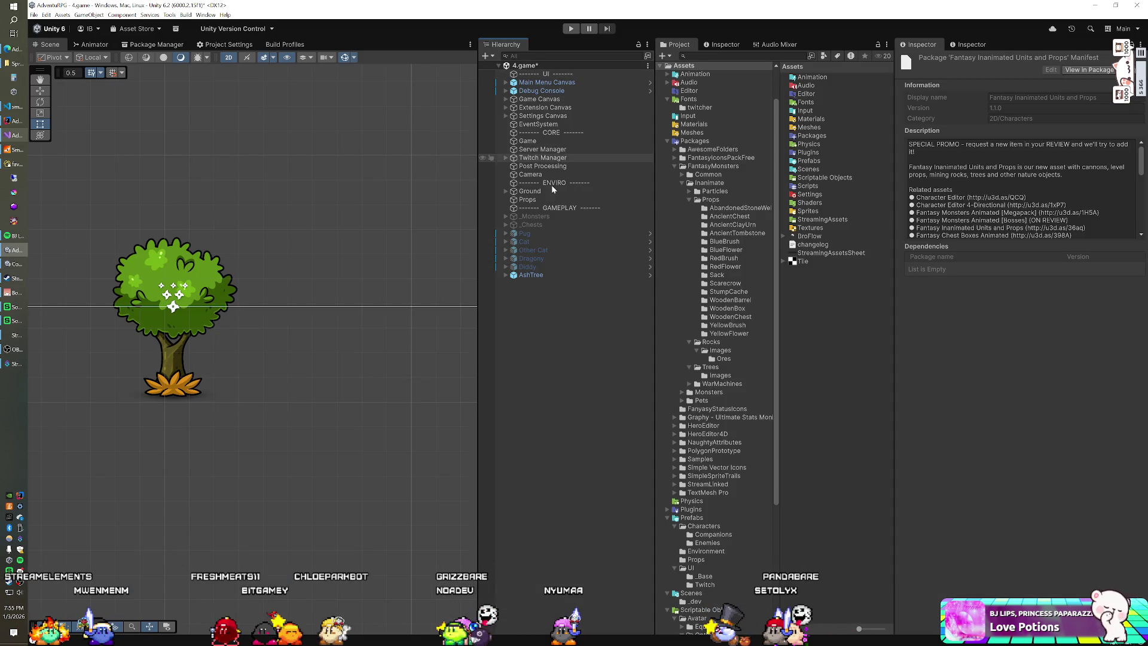
left_click(546, 275)
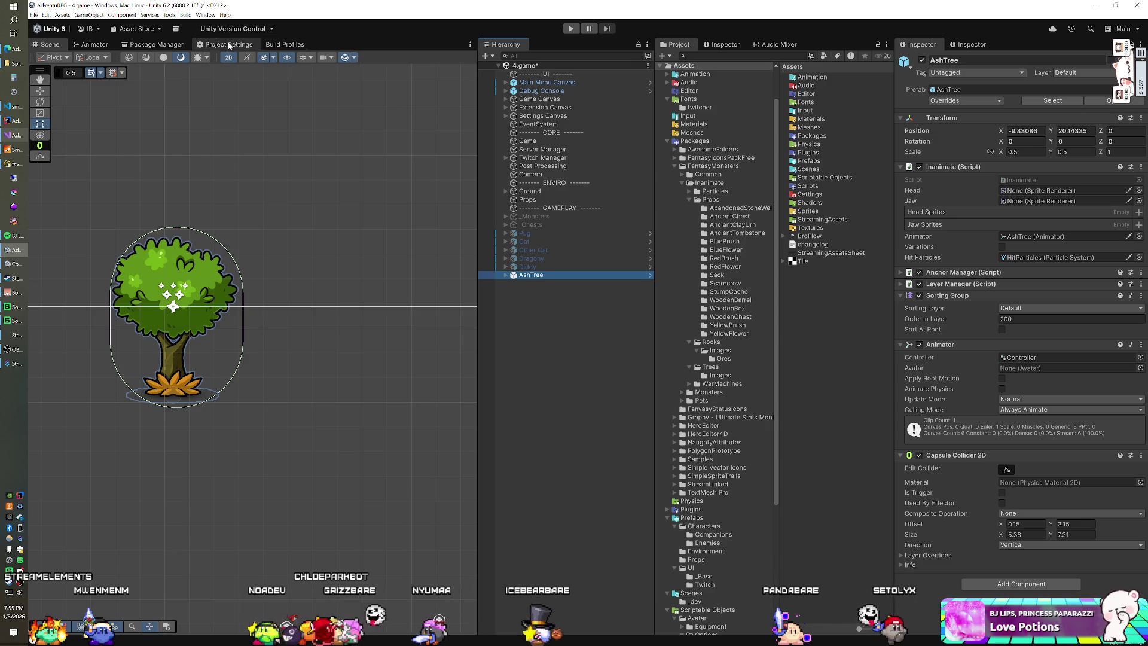
left_click(106, 45)
left_click_drag(323, 134, 329, 270)
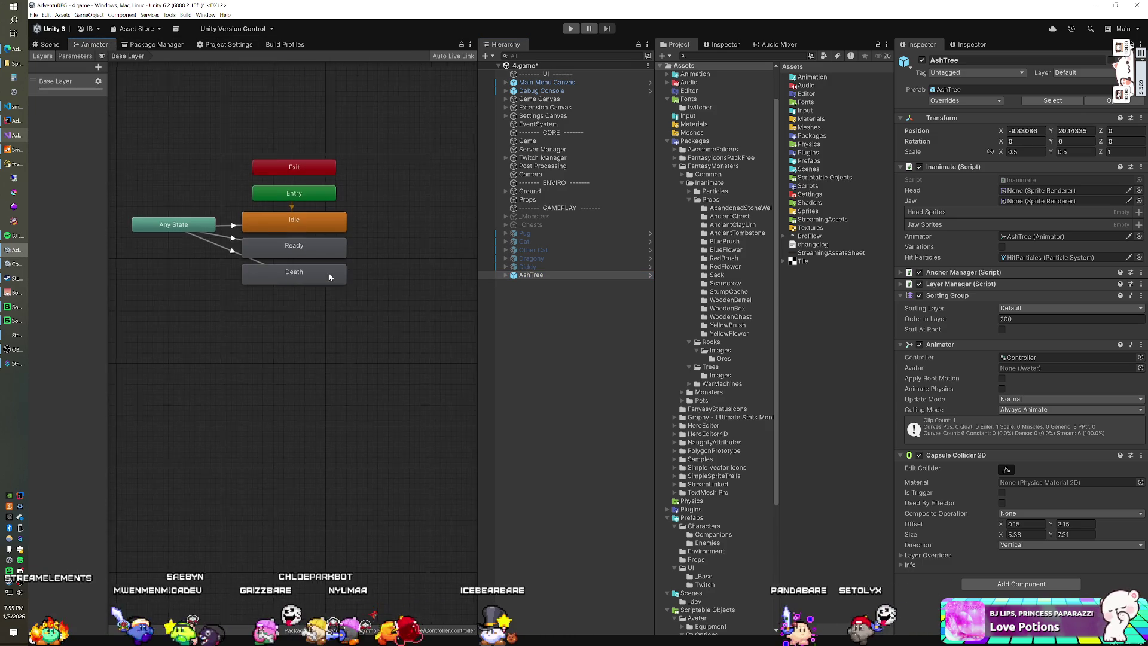
left_click(76, 56)
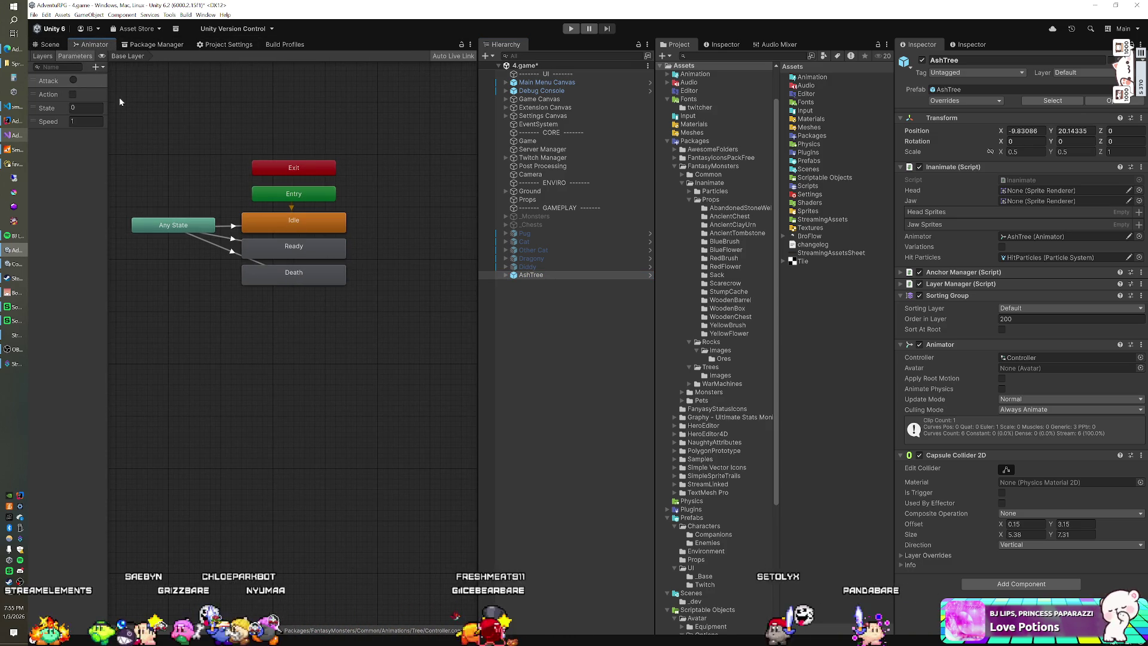
left_click(281, 270)
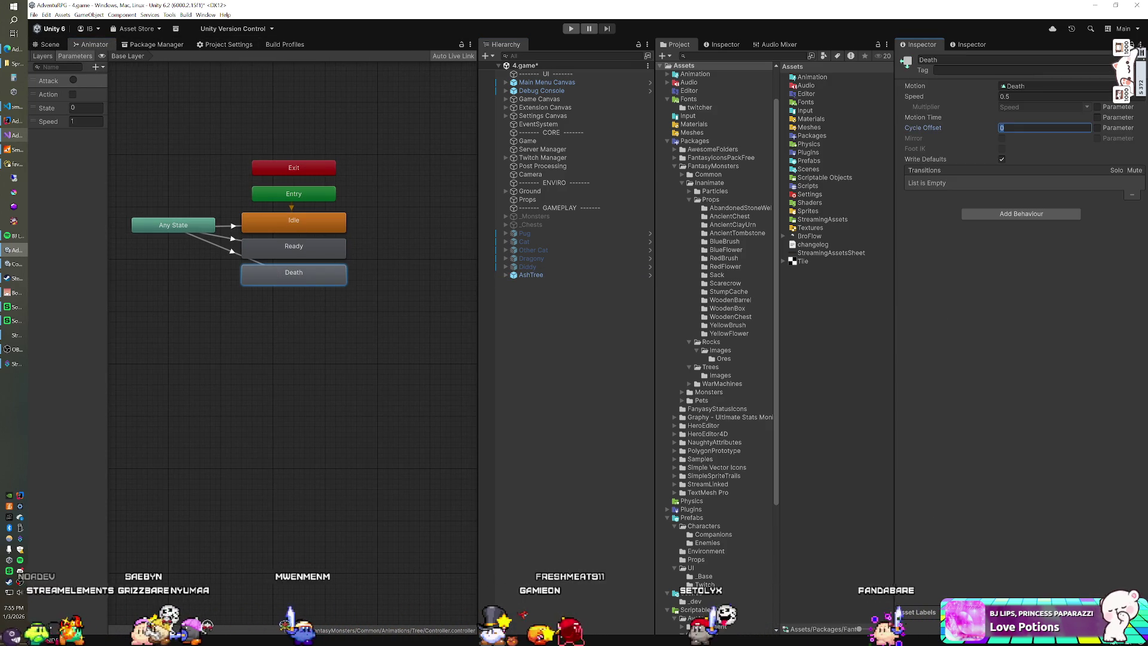
left_click(1017, 96)
type("1")
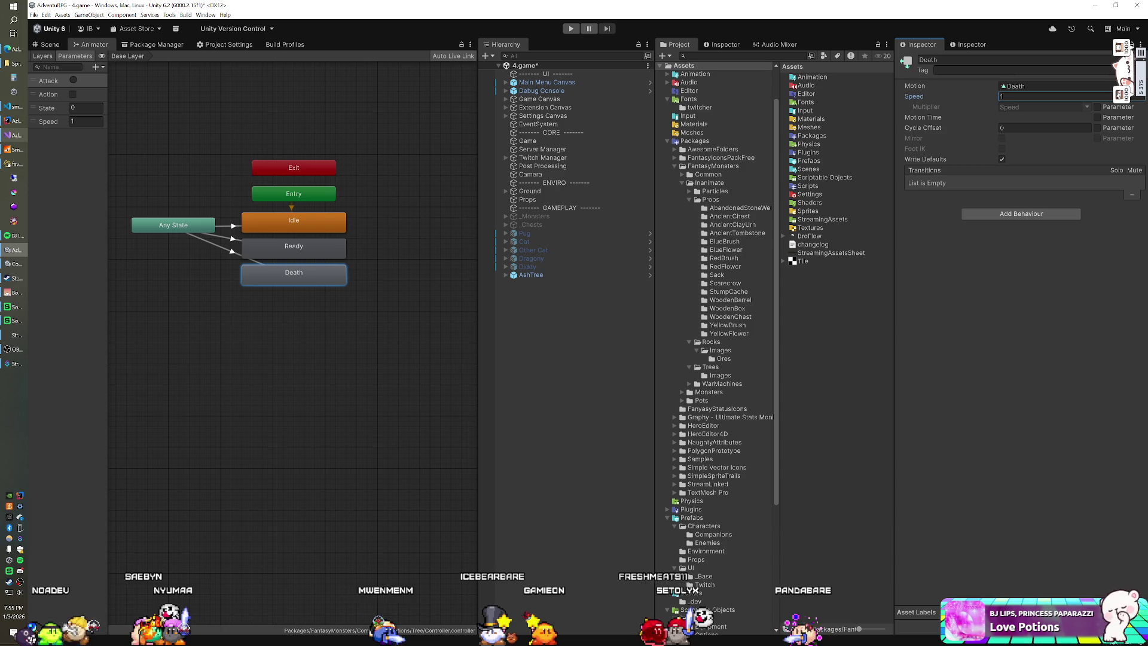
left_click(48, 45)
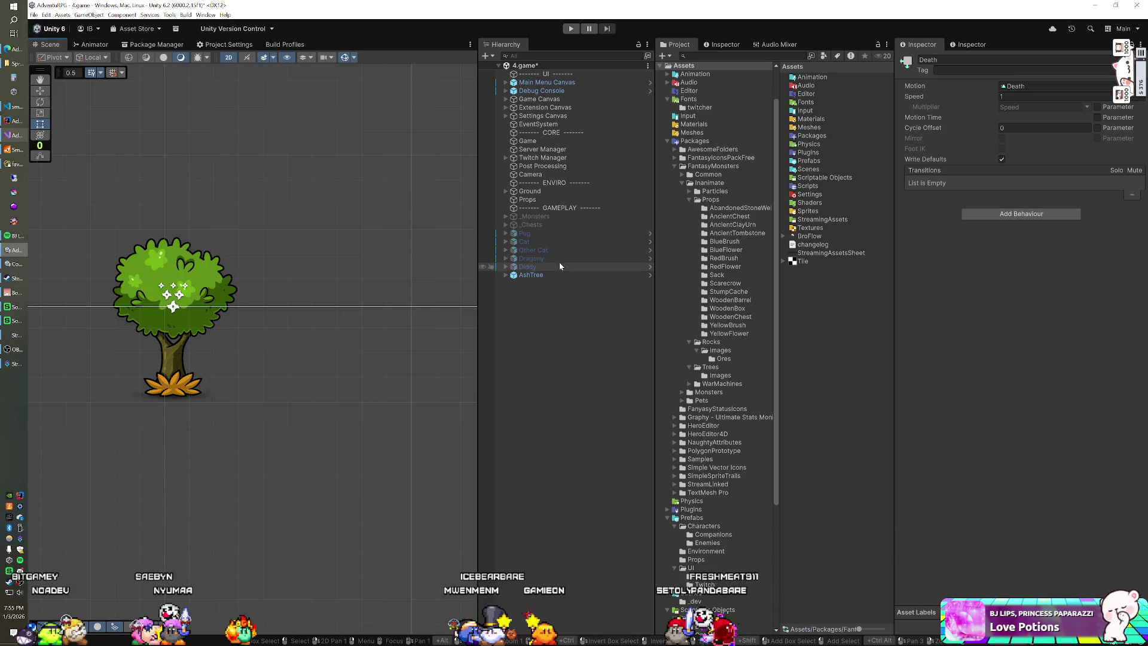
Delete the AshTree and place a WoodenBox prefab in the scene.
key("Delete")
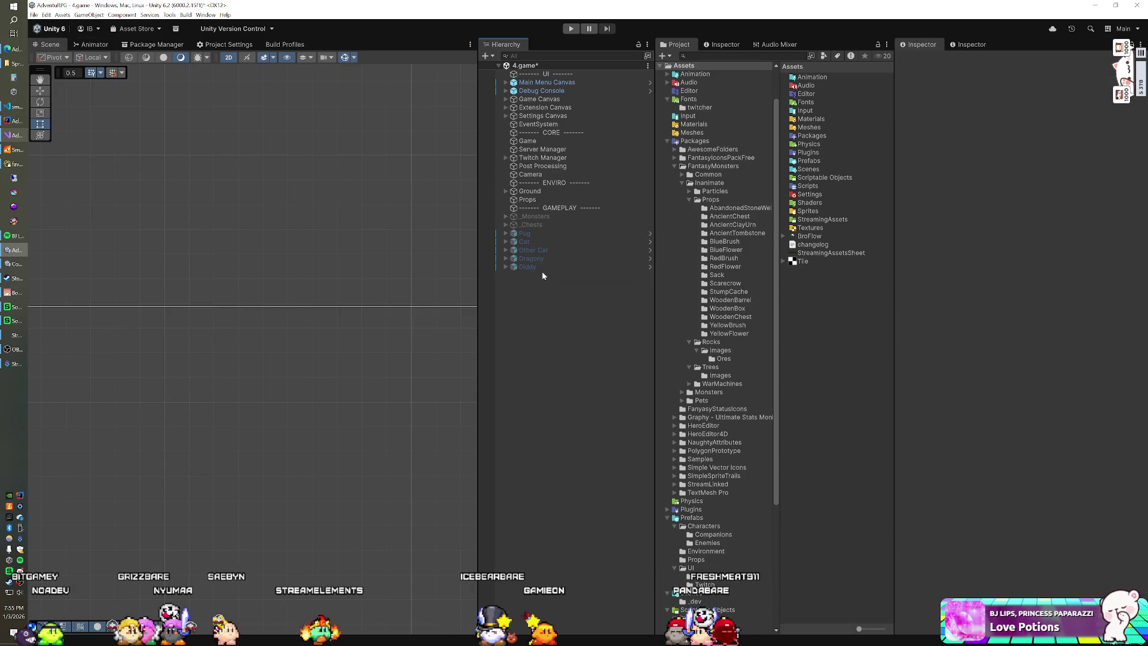
left_click(727, 309)
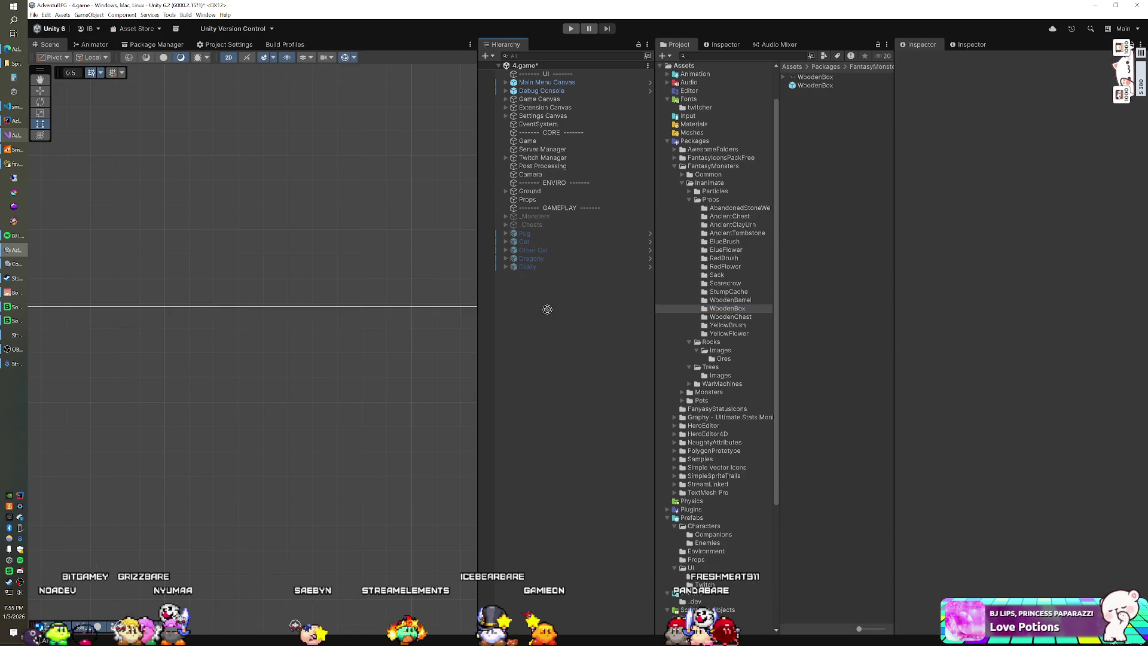
mouse_move(817, 87)
left_mouse_down()
mouse_move(558, 303)
mouse_move(507, 299)
left_mouse_up()
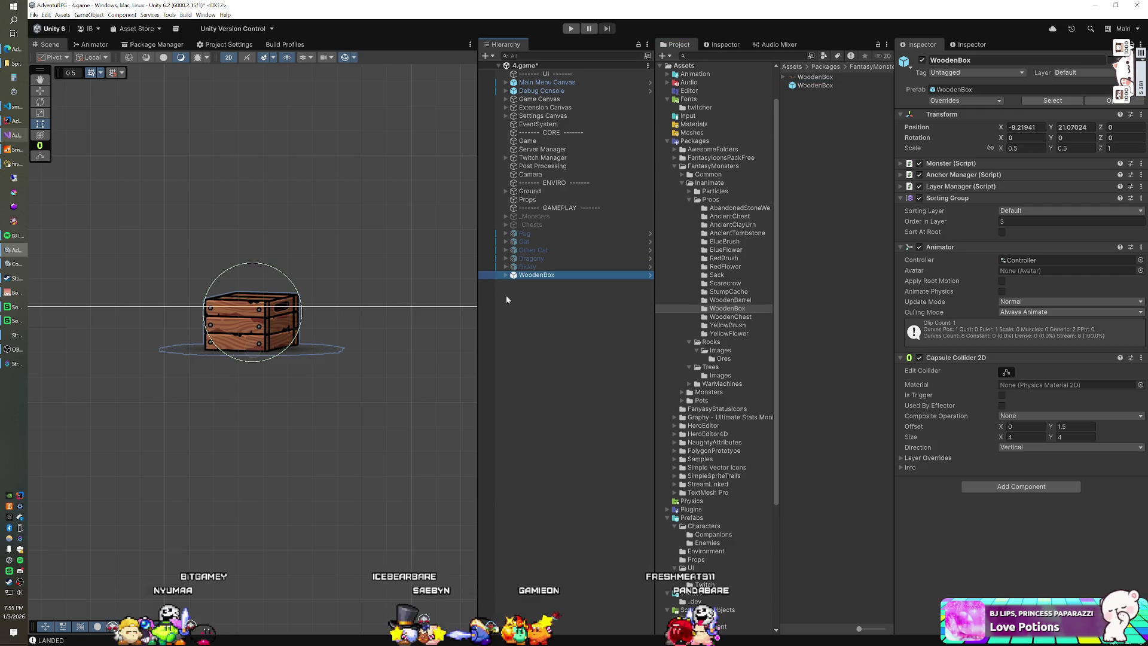
Delete the WoodenBox and place a Scarecrow prefab from its Props folder instead.
left_click(557, 268)
left_click(555, 273)
key("Delete")
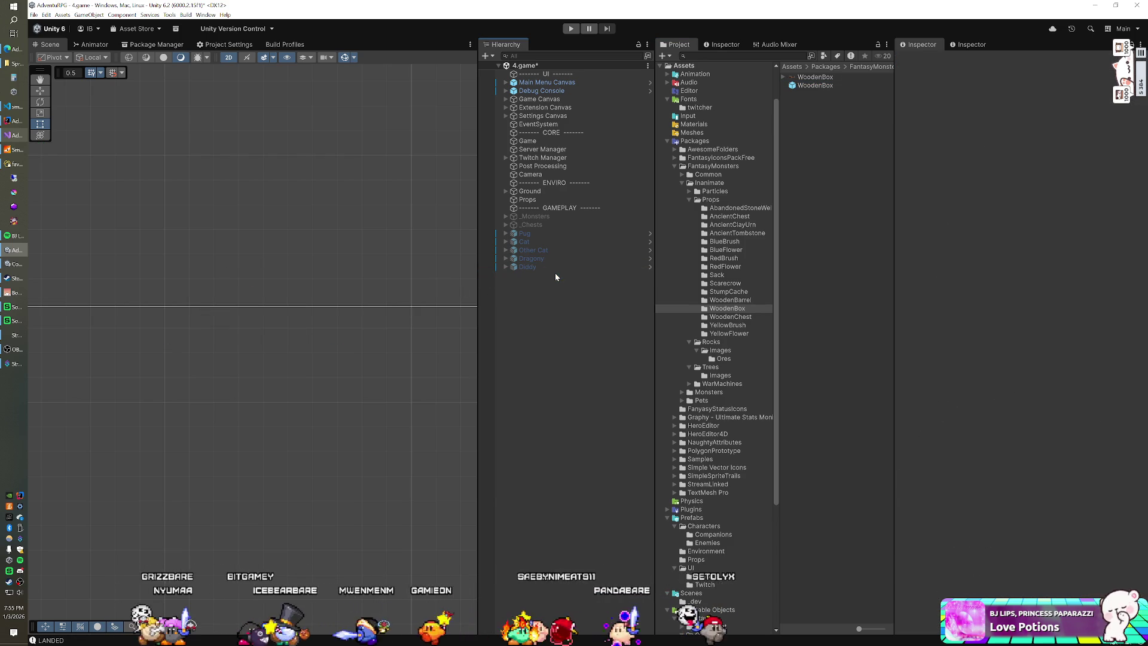
left_click(725, 283)
left_click_drag(795, 89, 514, 353)
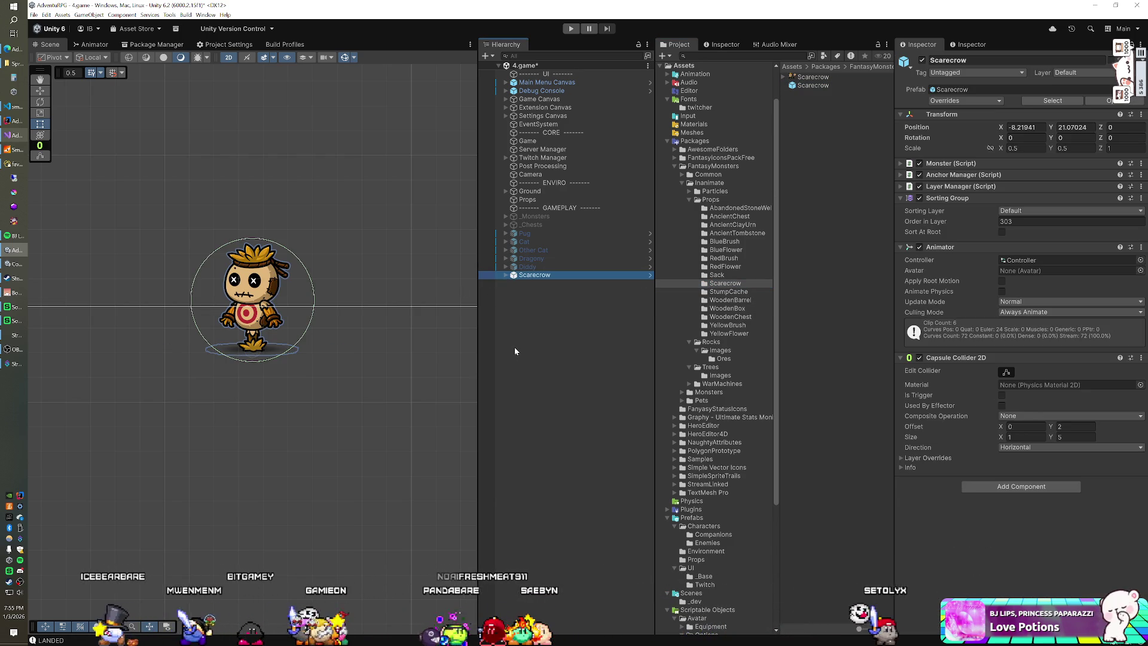
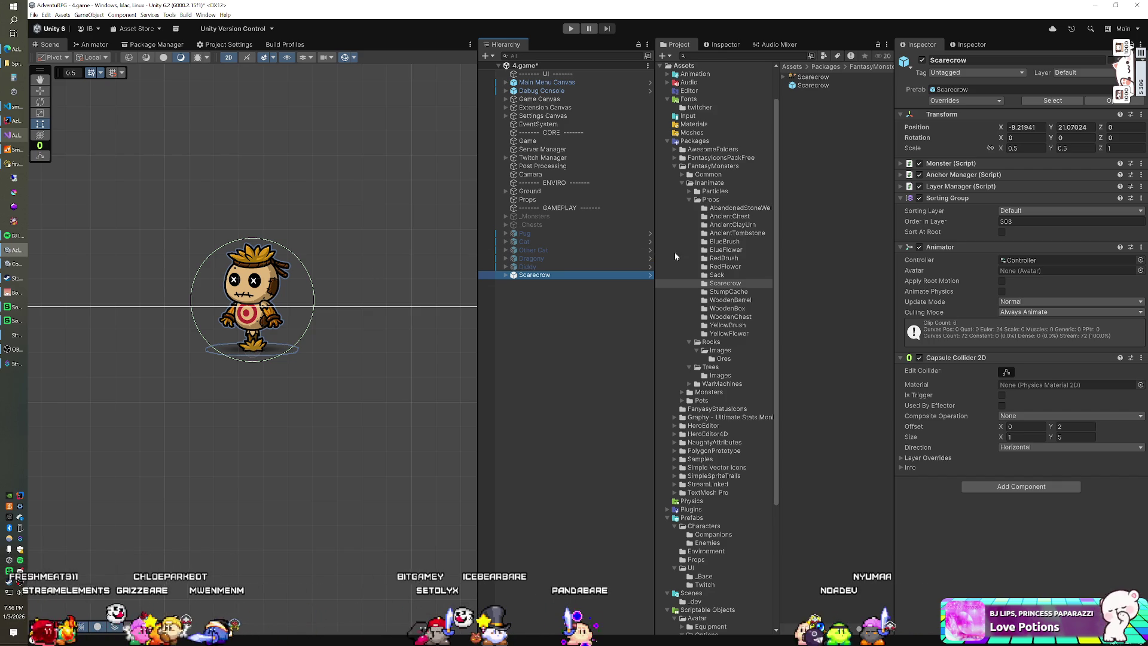
Drag the RedFlower prefab into the scene and delete the Scarecrow.
mouse_move(716, 268)
left_mouse_down()
mouse_move(633, 293)
mouse_move(586, 323)
mouse_move(563, 359)
left_mouse_up()
left_click(553, 274)
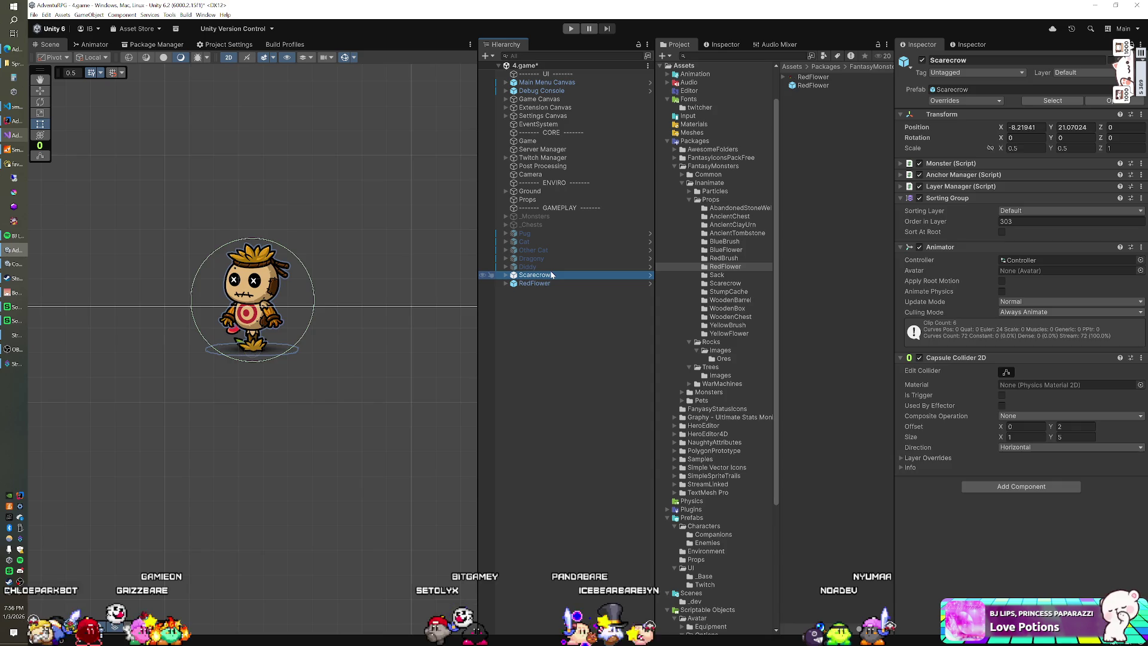
key("Delete")
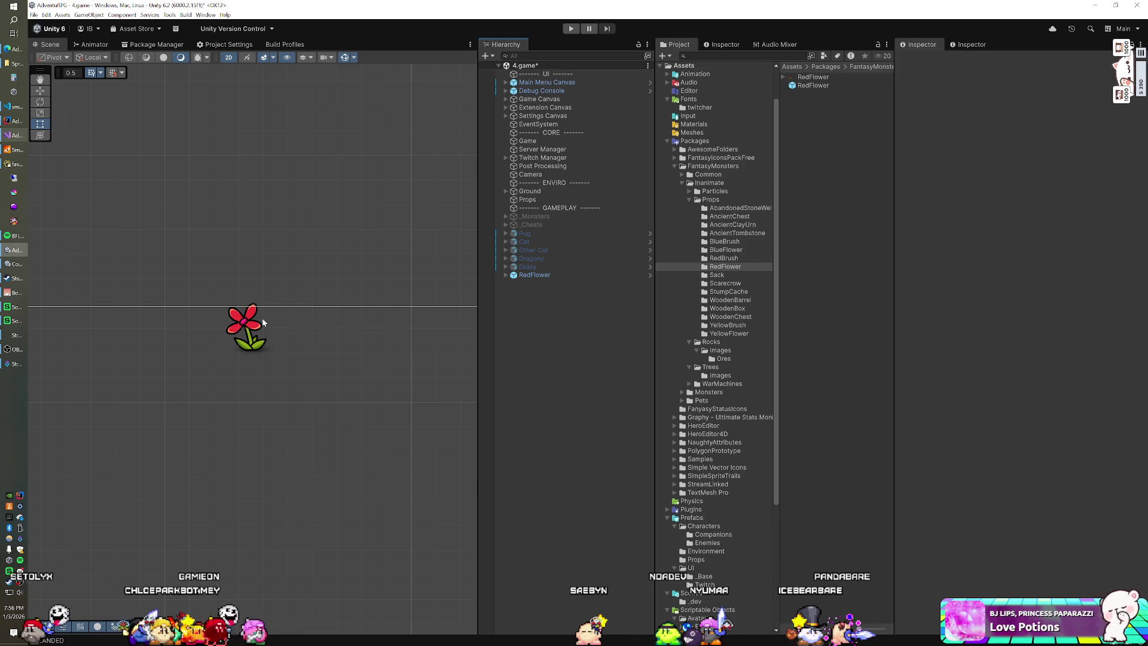
Recentre the Scene view on the flower and select the WoodenChest prop folder.
scroll(266, 332, "up", 3)
left_click_drag(259, 321, 281, 351)
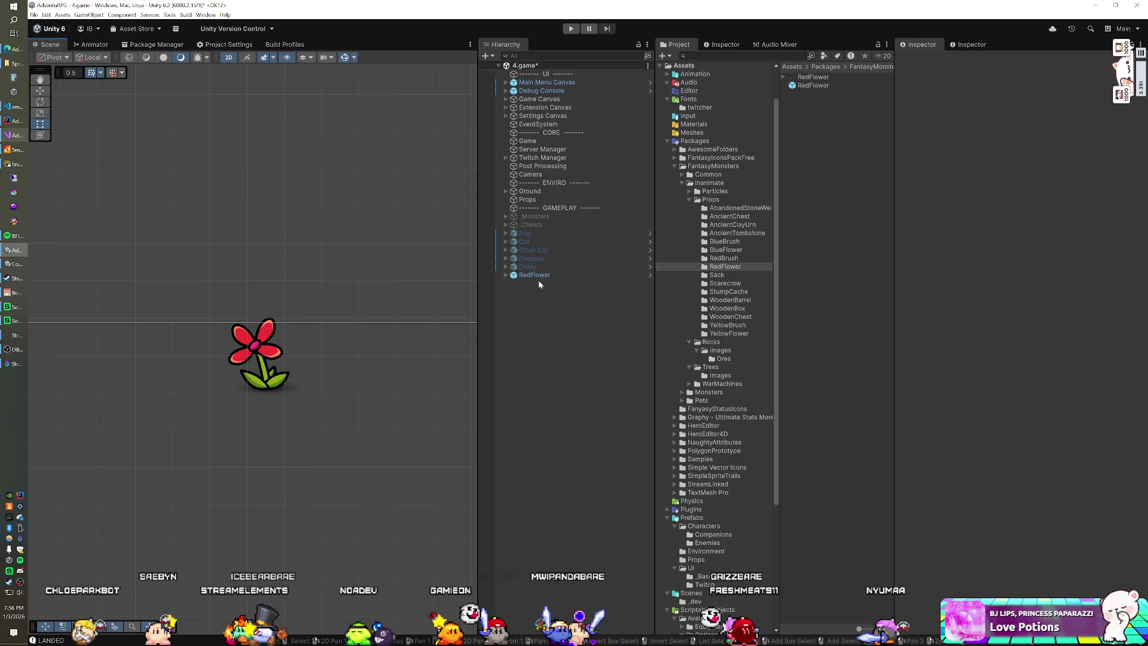
left_click(749, 318)
Try a WoodenChest and remove it, then add the AncientChest prefab to the scene.
mouse_move(826, 86)
left_mouse_down()
mouse_move(505, 363)
mouse_move(536, 356)
left_mouse_up()
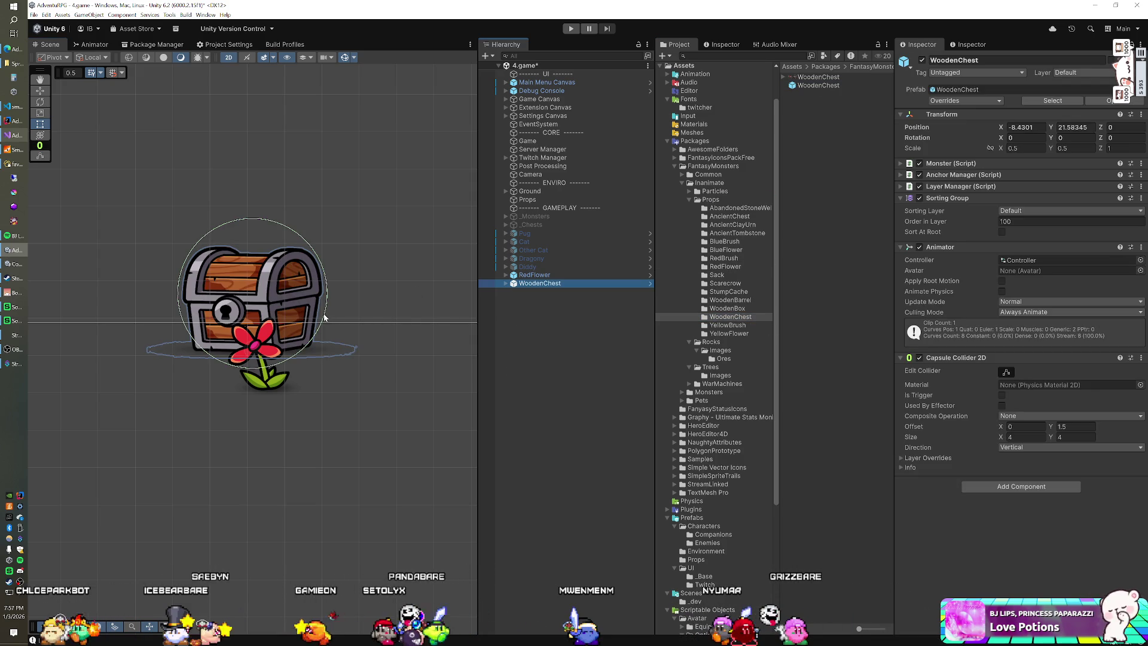
key("Delete")
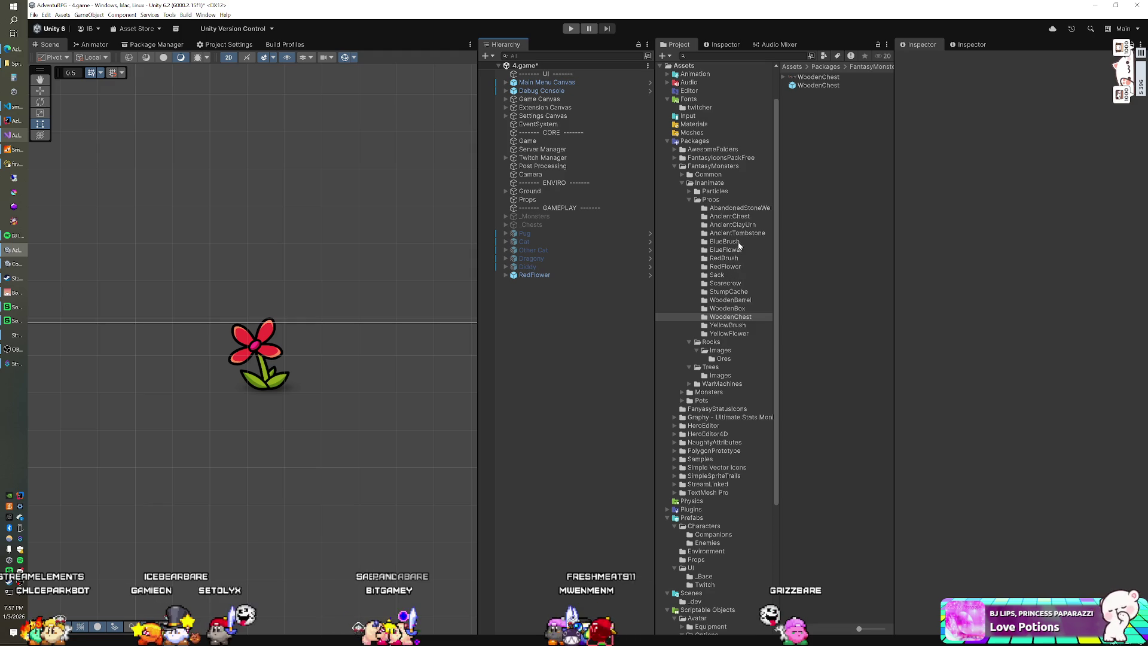
left_click(739, 216)
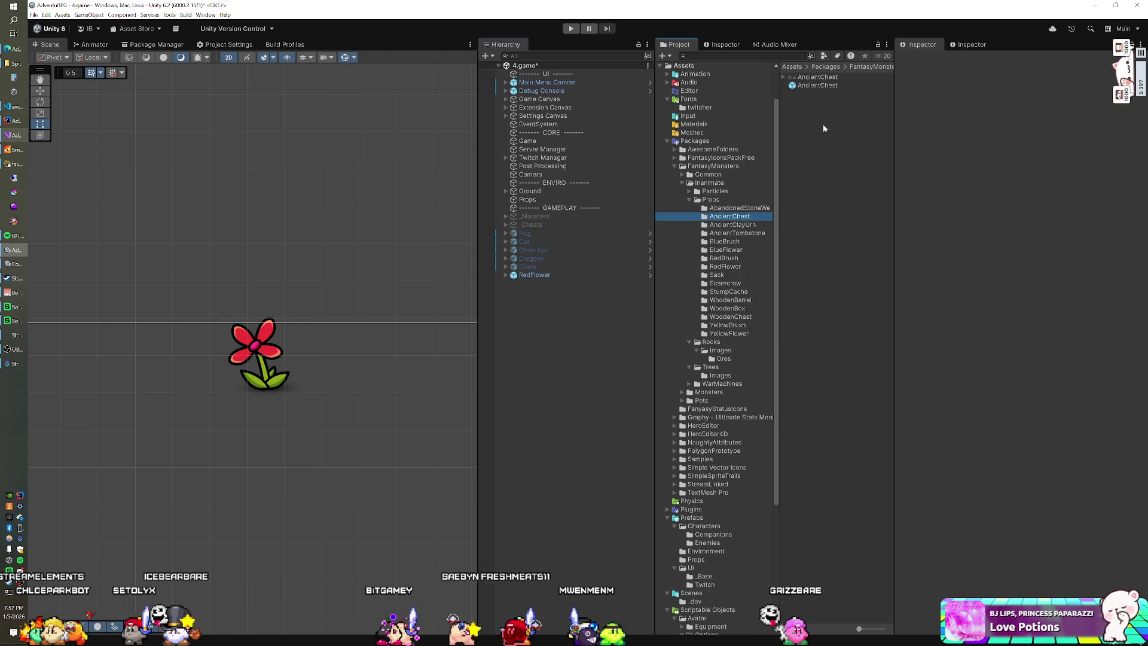
left_click_drag(812, 90, 601, 335)
Delete the RedFlower, centre the view on the chest, and select AncientChest.
left_click(543, 276)
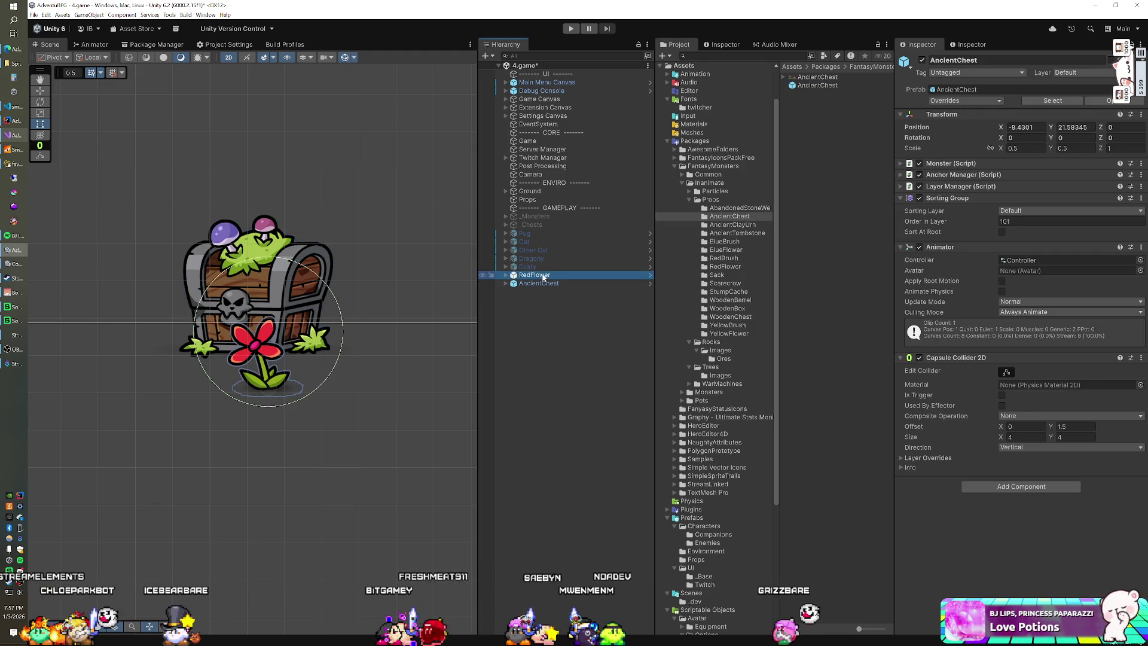
key("Delete")
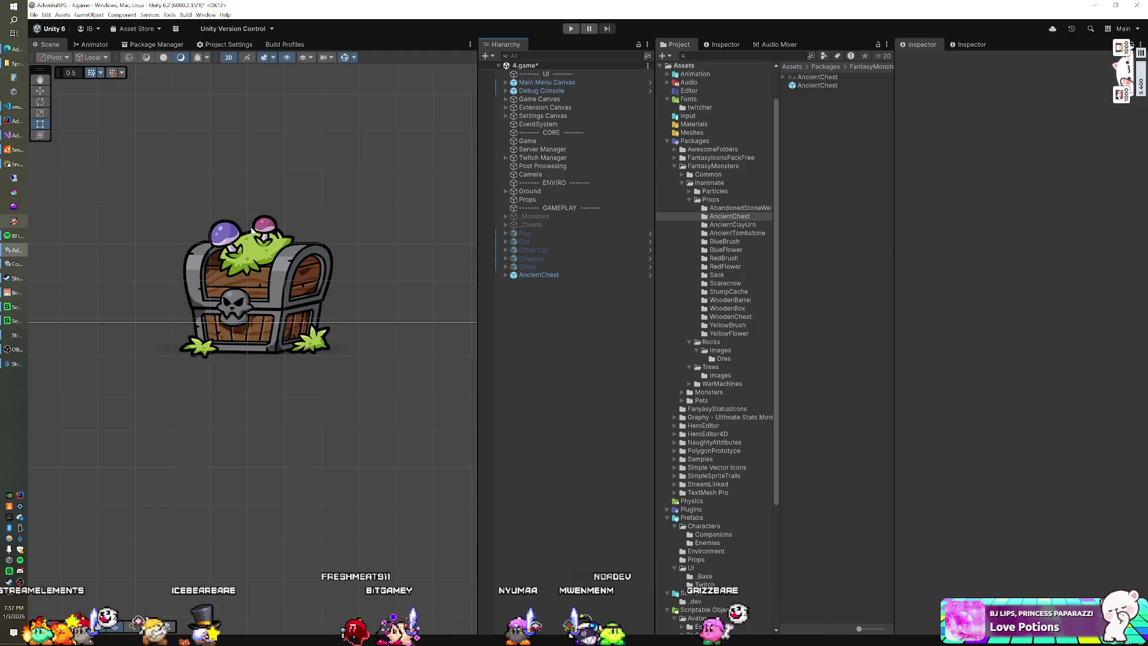
left_click_drag(286, 258, 233, 294)
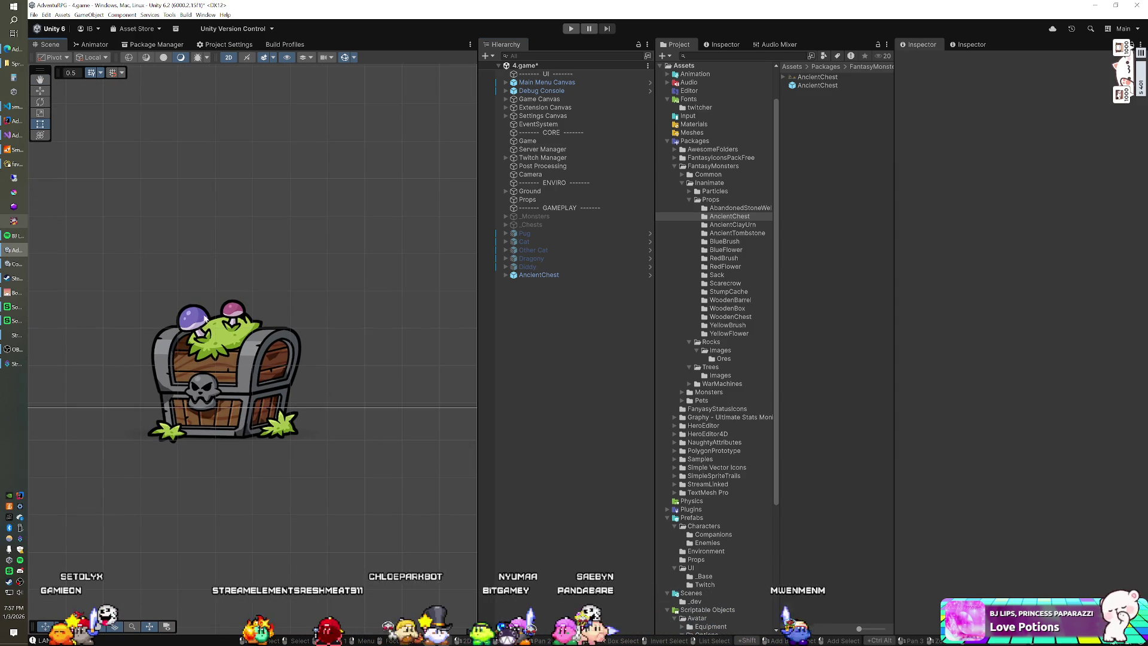
left_click(540, 275)
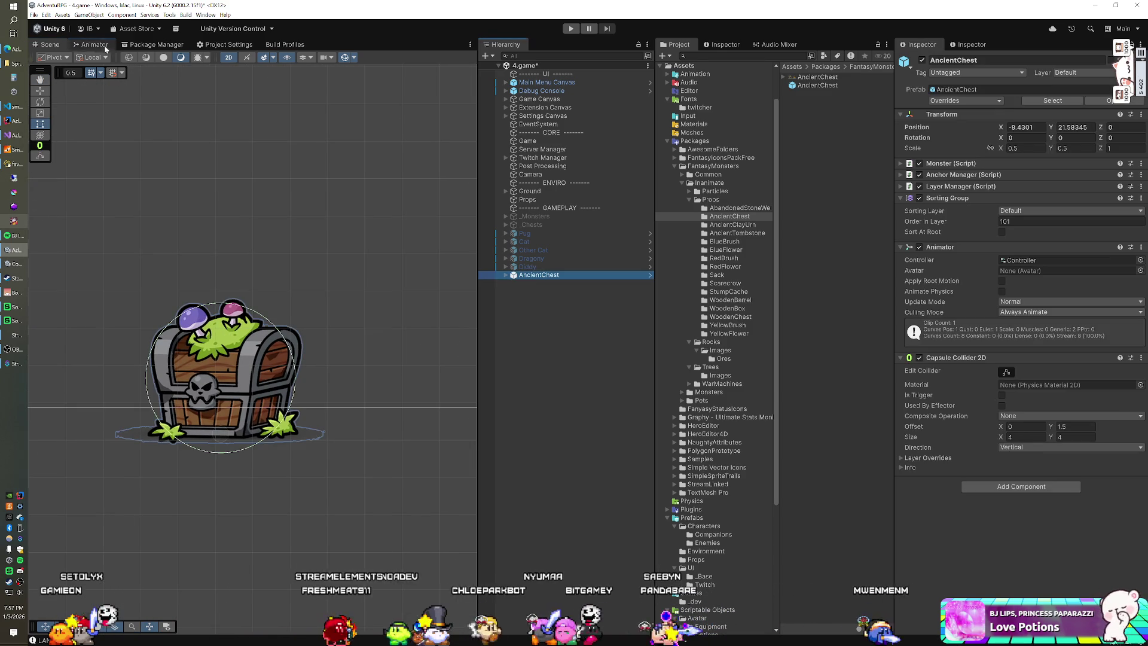
Show the chest's Animator state graph in a floating window.
left_click(105, 49)
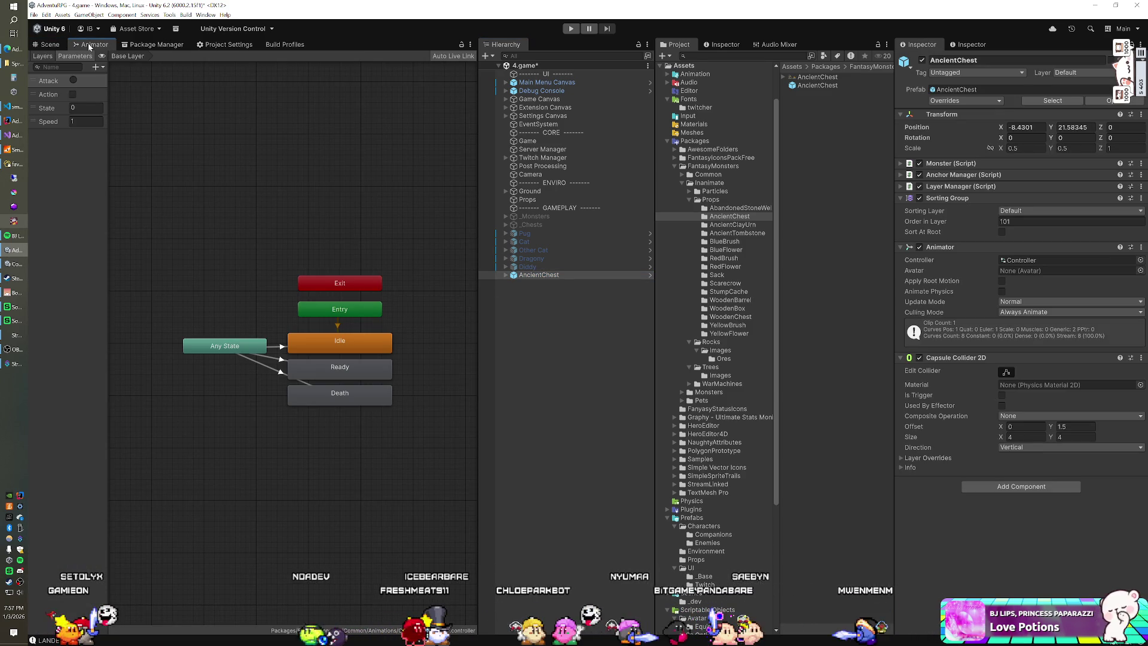
mouse_move(89, 48)
left_mouse_down()
mouse_move(428, 207)
mouse_move(598, 313)
mouse_move(572, 292)
mouse_move(562, 223)
left_mouse_up()
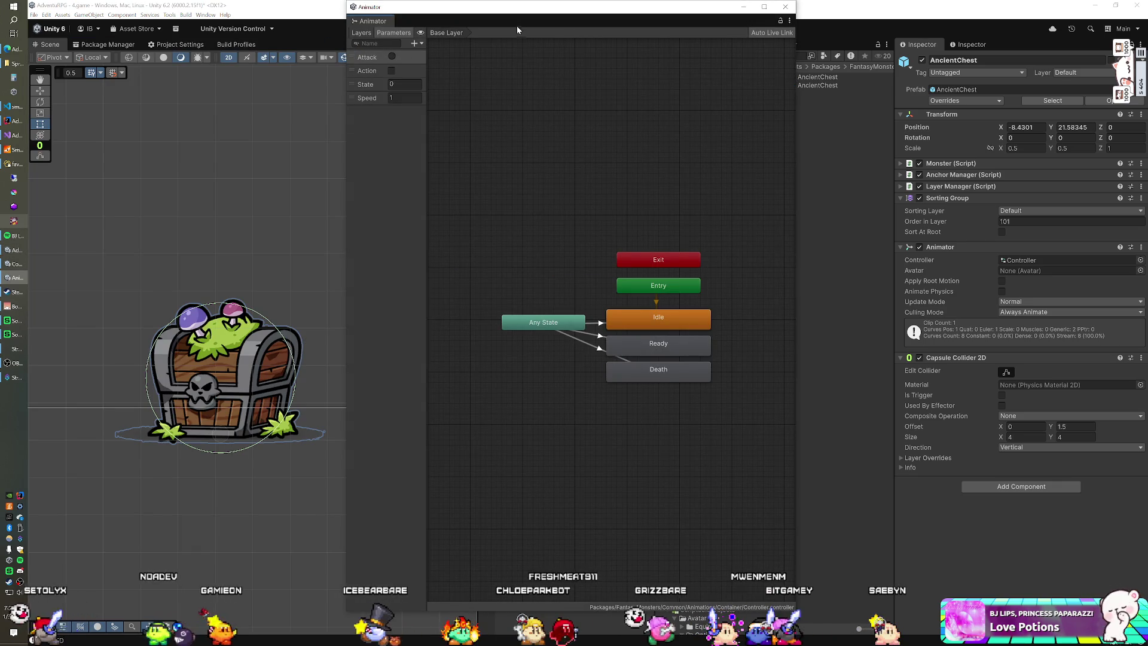
mouse_move(518, 13)
left_mouse_down()
mouse_move(639, 46)
mouse_move(655, 30)
left_mouse_up()
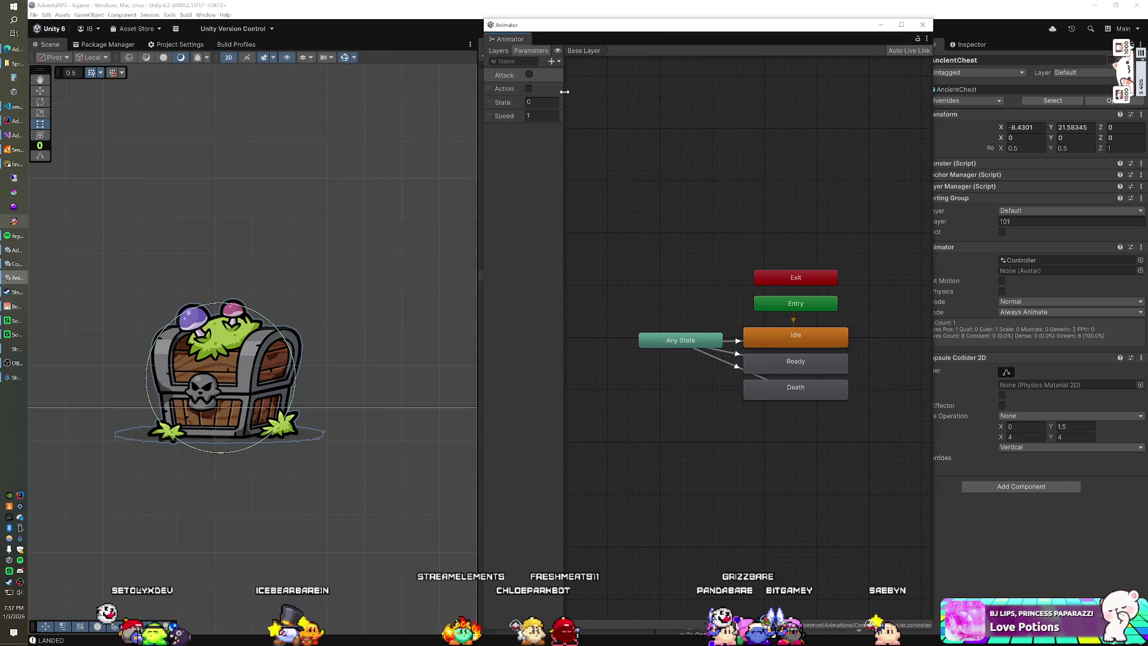
Set the State parameter to 9 and dock the Animator beside Build Profiles.
left_click(541, 102)
type("9")
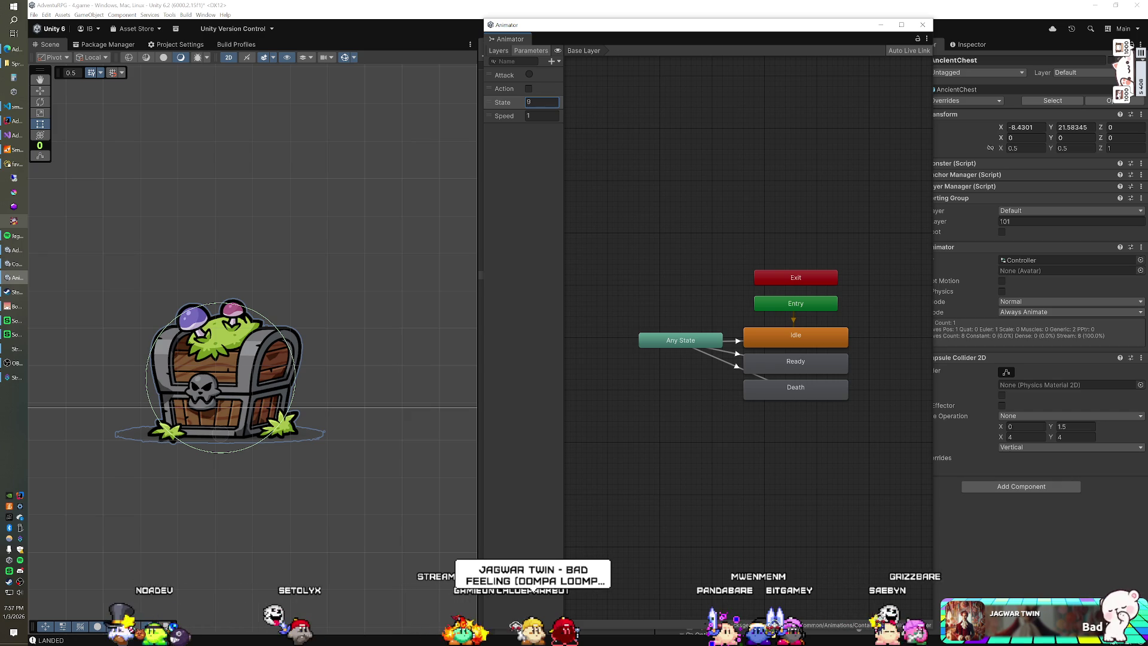
mouse_move(558, 33)
left_mouse_down()
mouse_move(619, 40)
mouse_move(636, 56)
left_mouse_up()
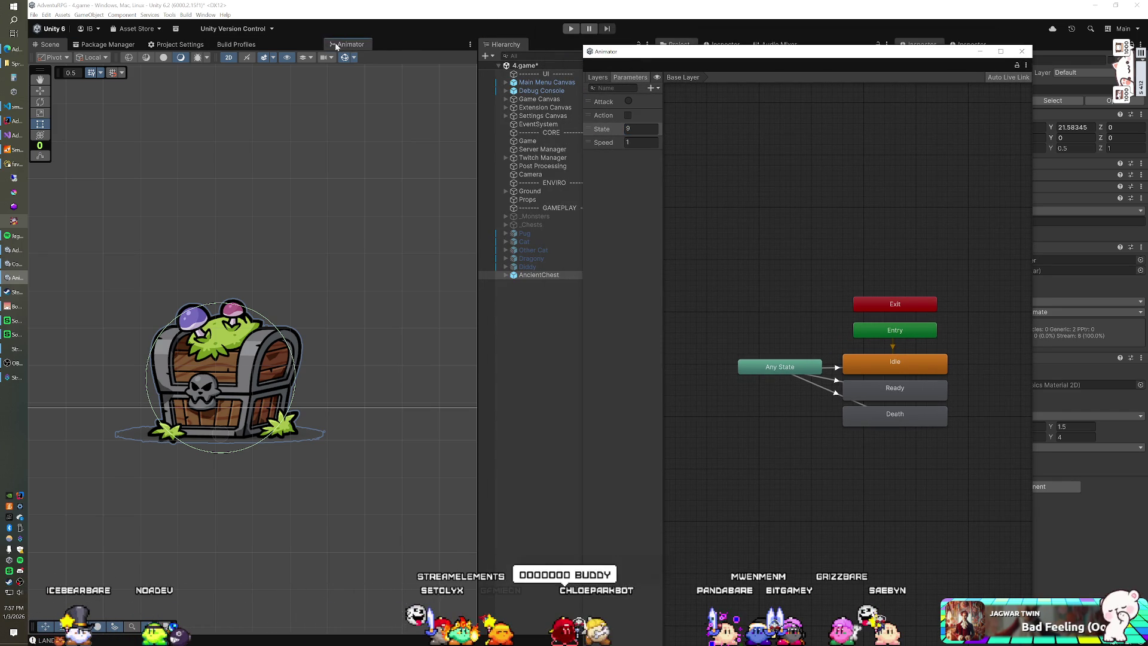
left_click_drag(338, 46, 317, 46)
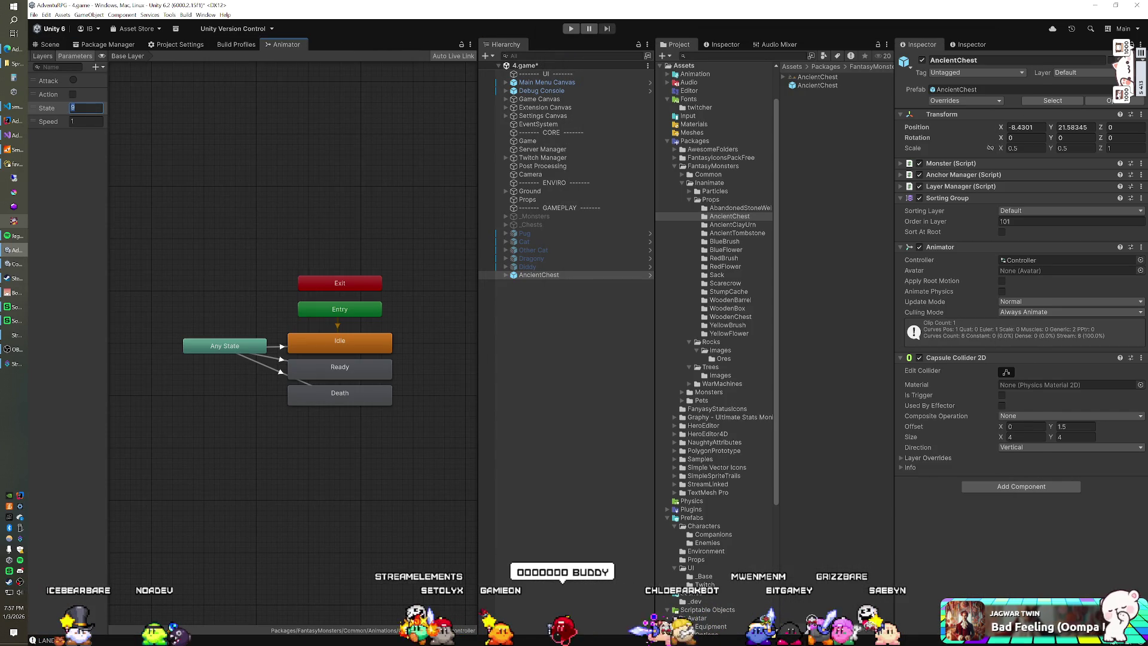
Enter play mode and bring up the Animator state graph.
left_click(568, 30)
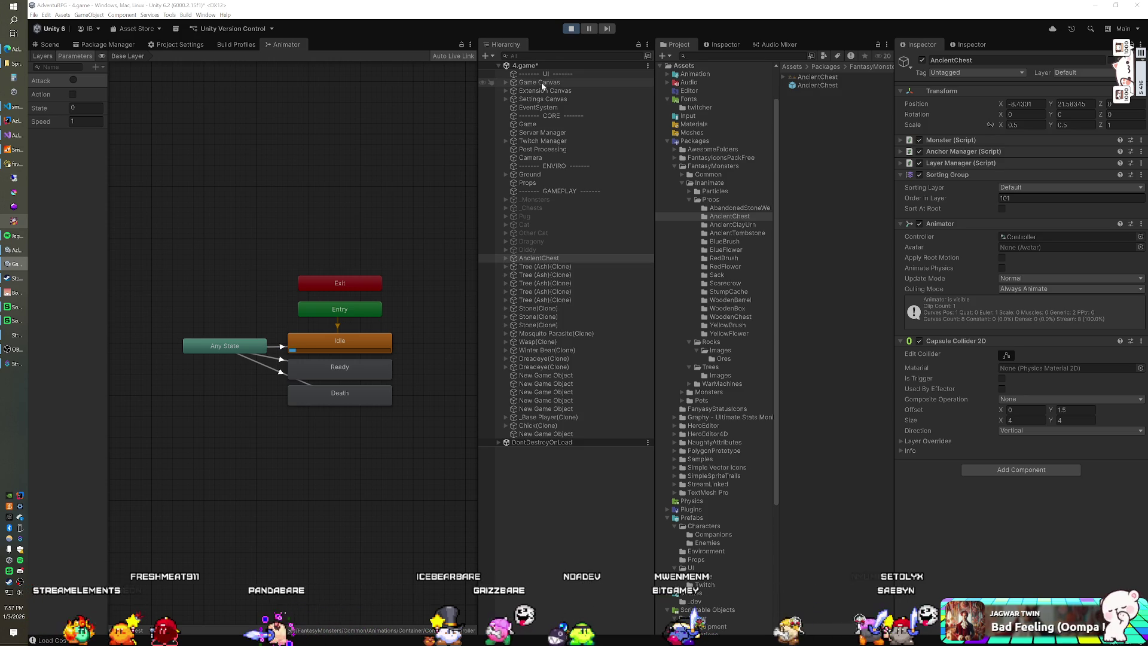
left_click(55, 45)
left_click(286, 44)
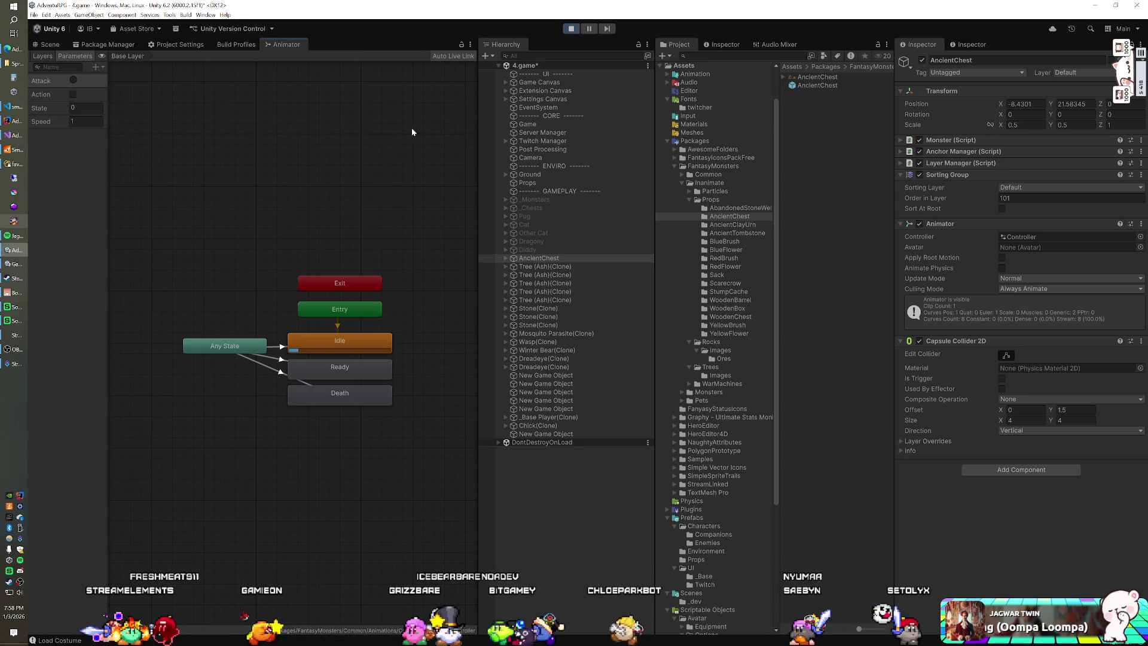
Float the Animator window and set the State parameter to 9.
left_click_drag(297, 60, 579, 281)
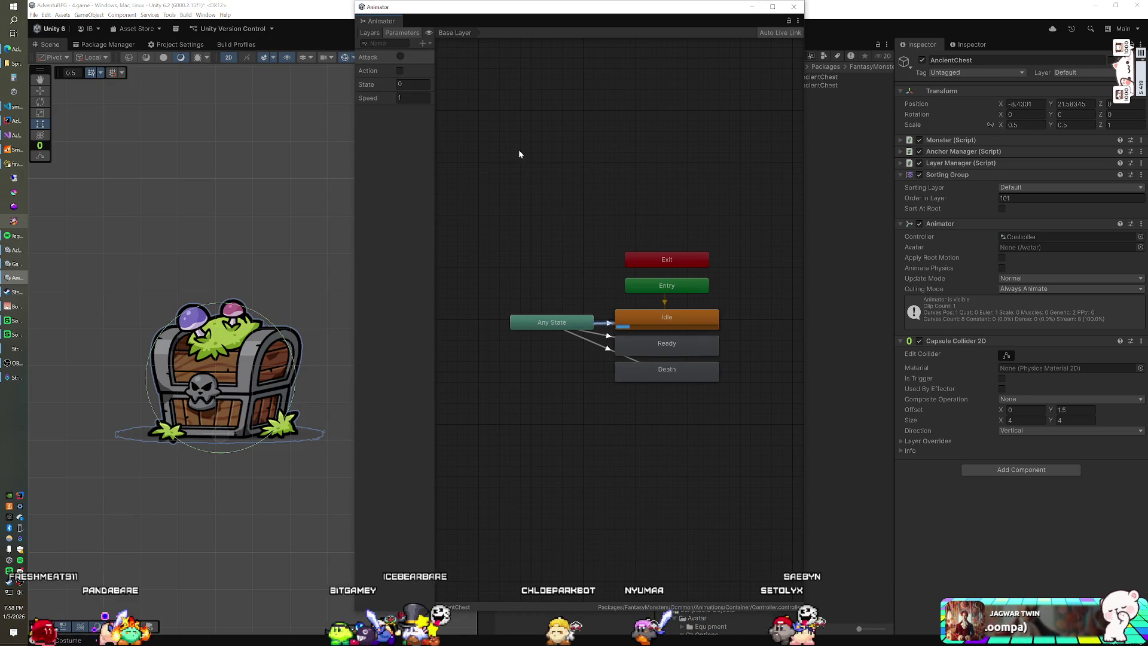
left_click_drag(501, 13, 548, 36)
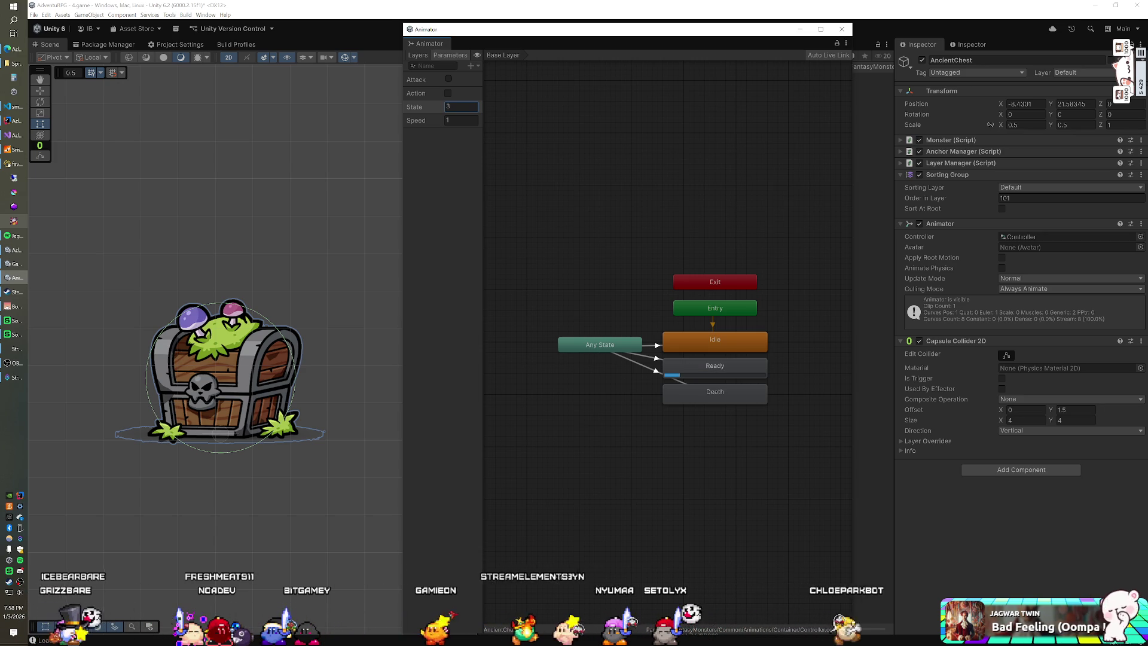
left_click(461, 106)
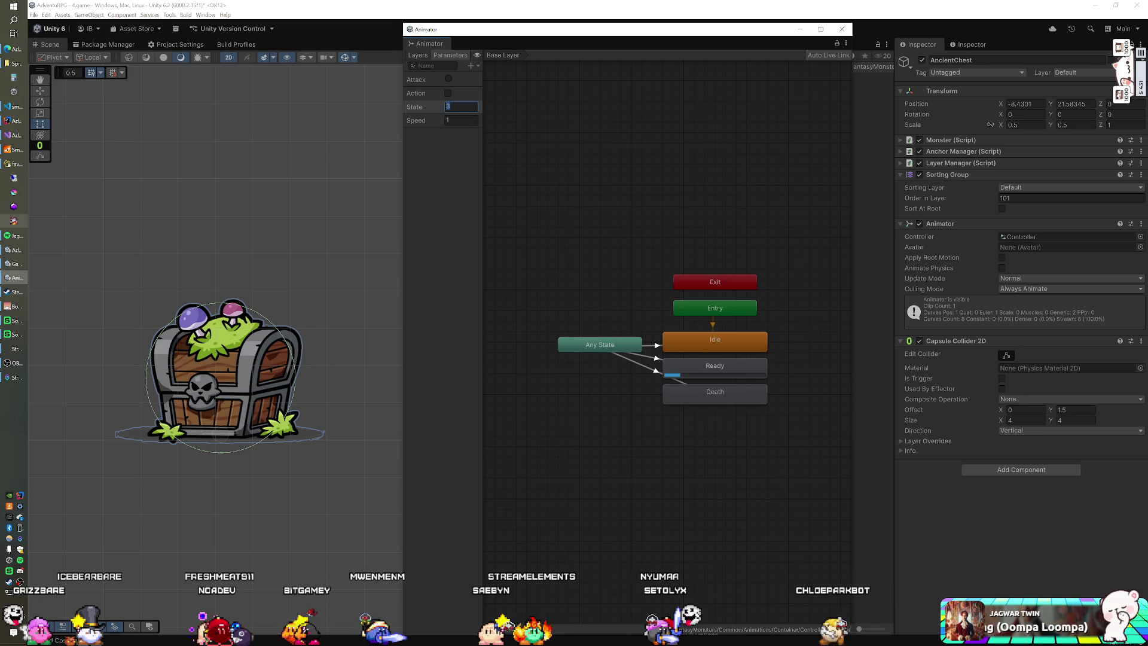
type("9")
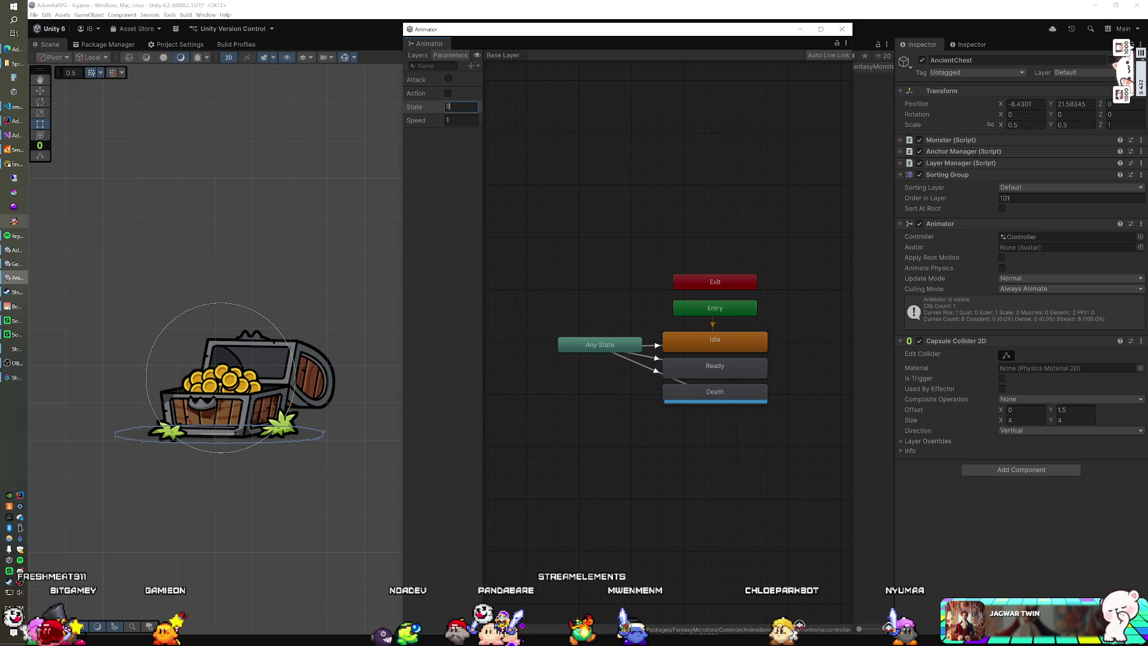
Pause the game and set the Death state's Speed to 0.5 in the Inspector.
left_click(698, 390)
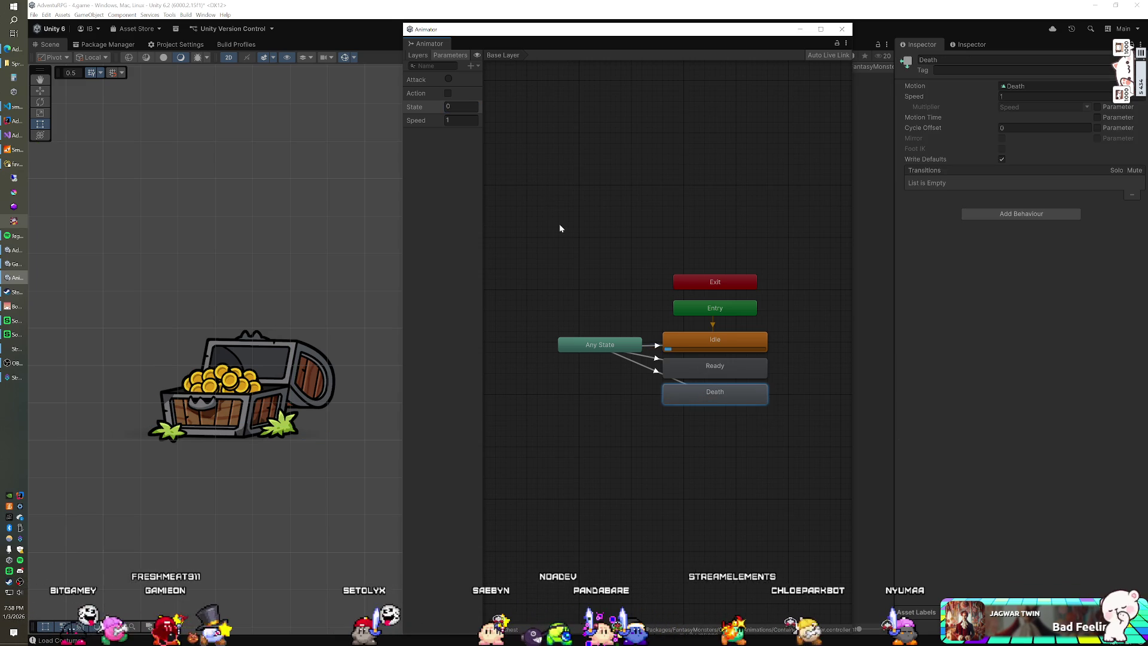
mouse_move(544, 37)
left_mouse_down()
mouse_move(542, 101)
mouse_move(542, 65)
left_mouse_up()
left_click(589, 28)
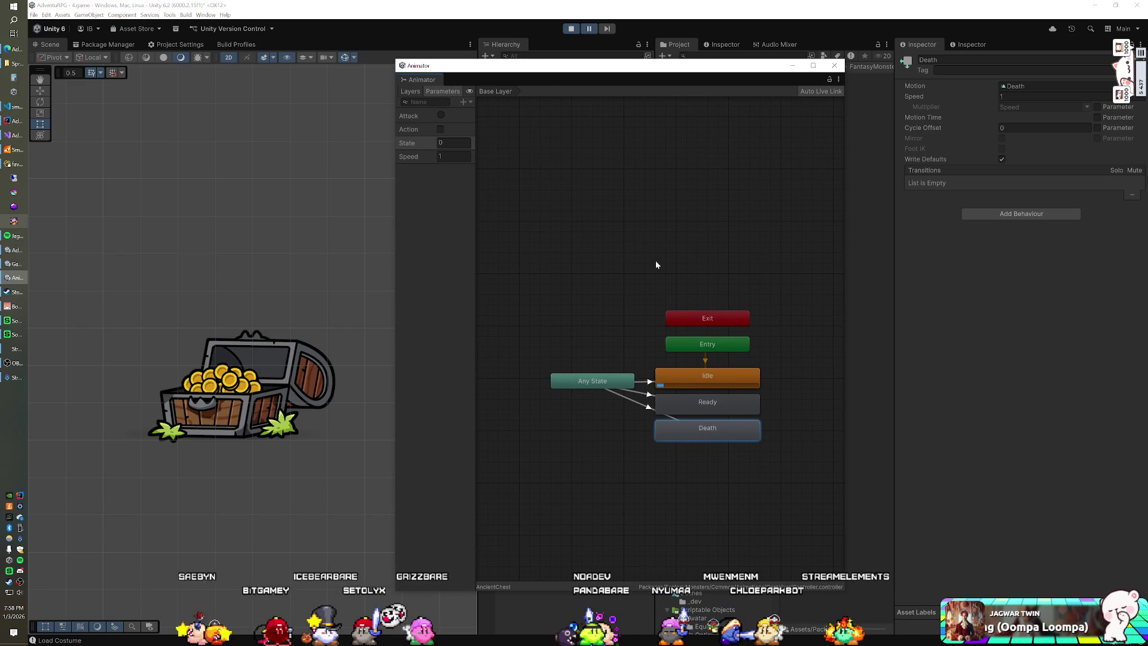
left_click(1052, 97)
type("0.5")
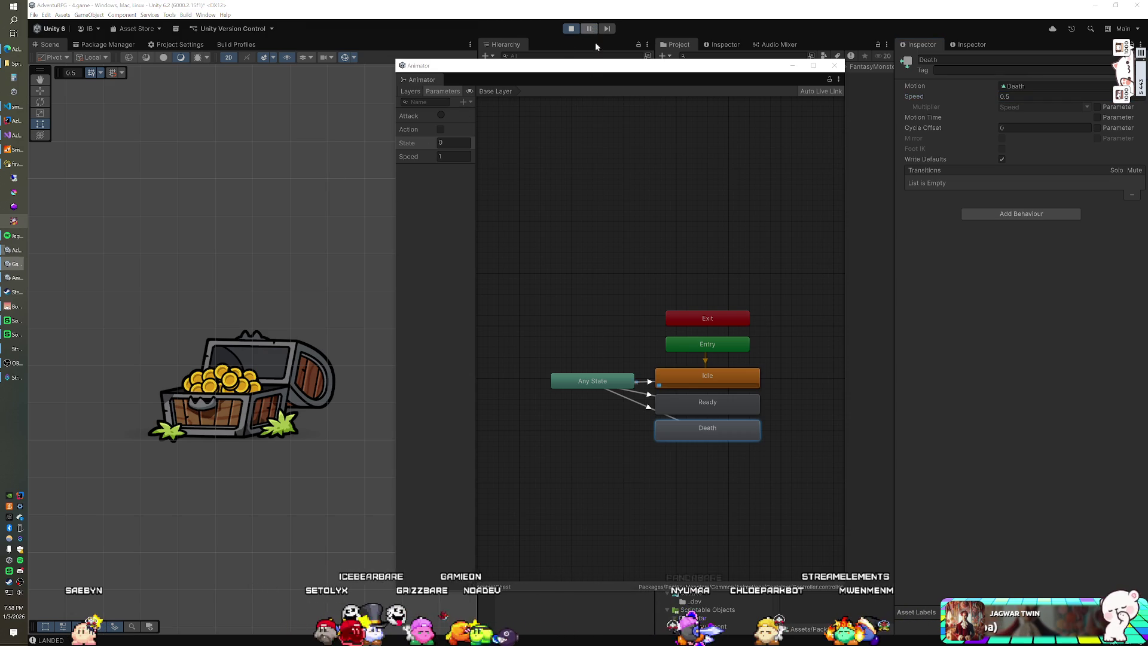
left_click(445, 144)
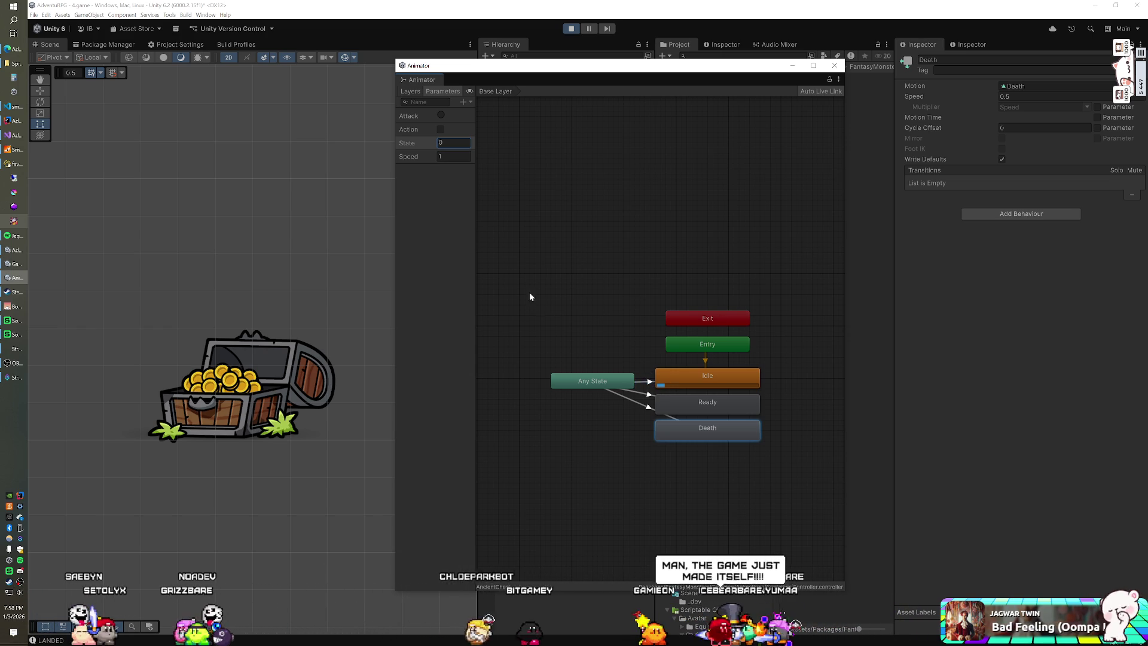
left_click_drag(632, 68, 278, 71)
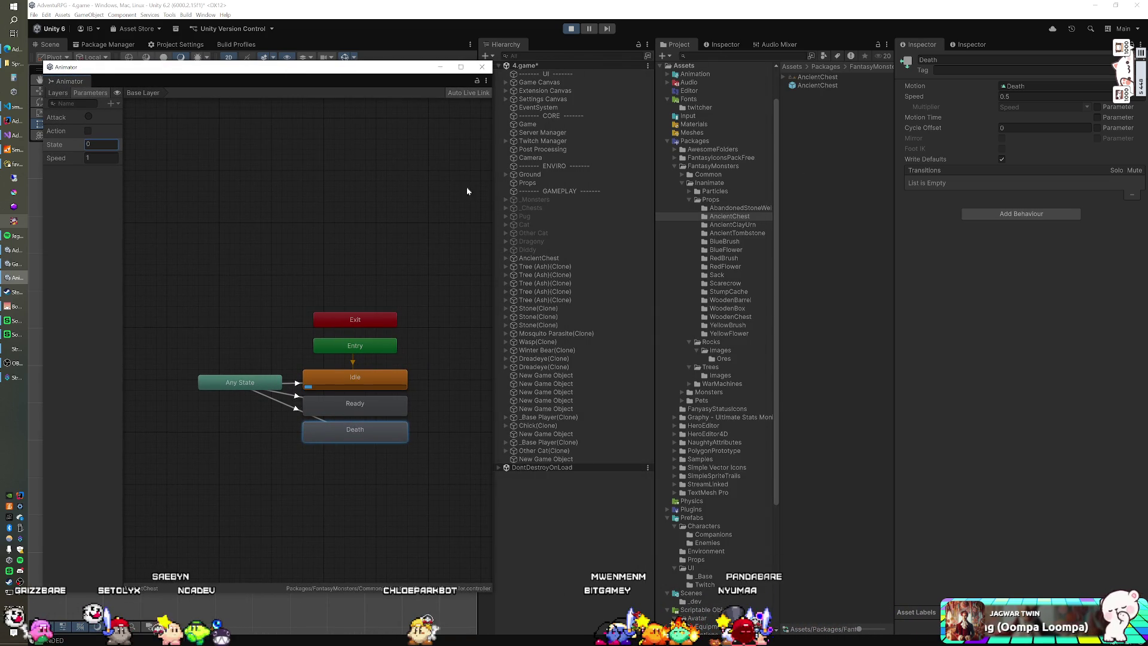
Enable the AncientChest's Animator, set State to 10, and dock the graph in the left panel.
left_click(540, 258)
left_click(920, 224)
mouse_move(330, 82)
left_mouse_down()
mouse_move(741, 123)
mouse_move(749, 114)
mouse_move(693, 90)
mouse_move(654, 92)
left_mouse_up()
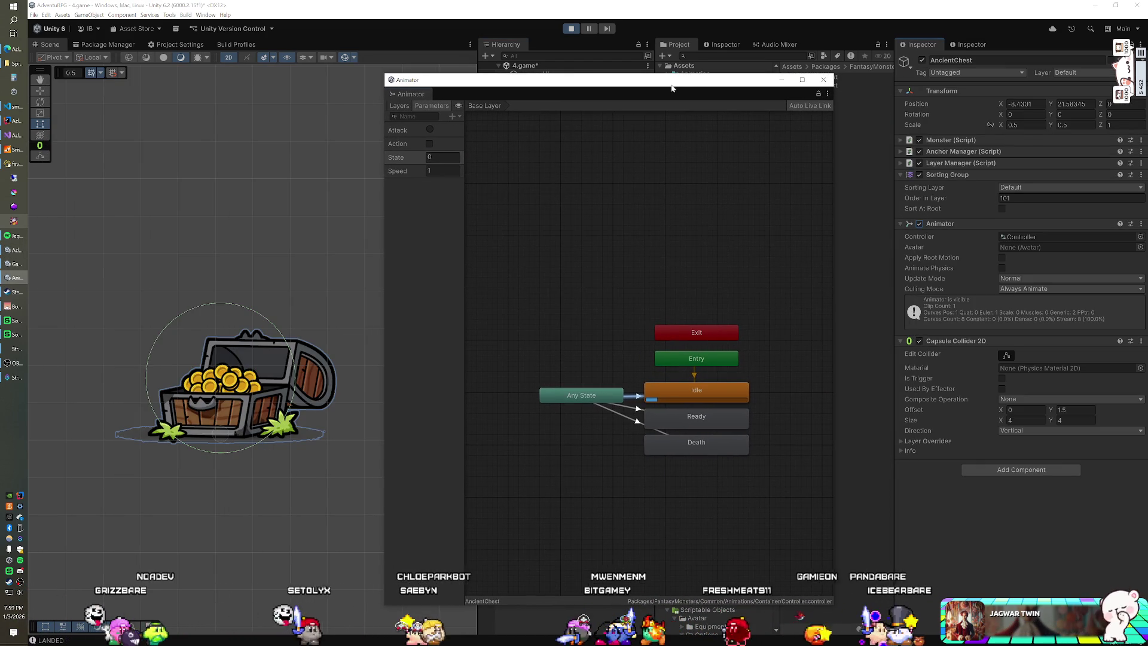
type("1")
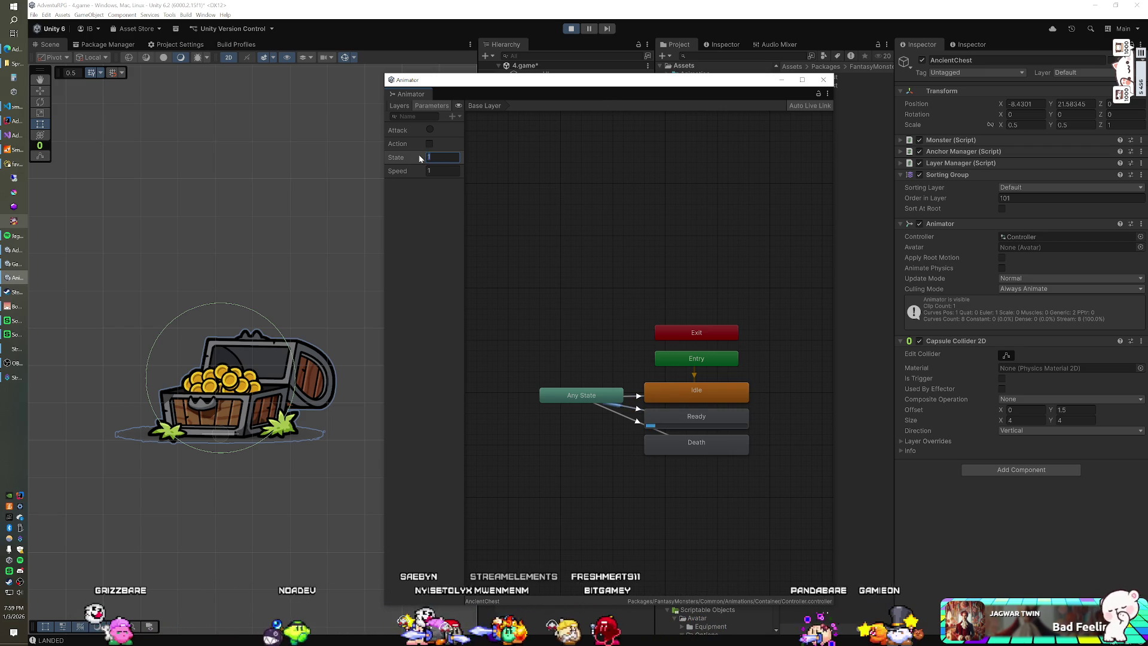
type("0")
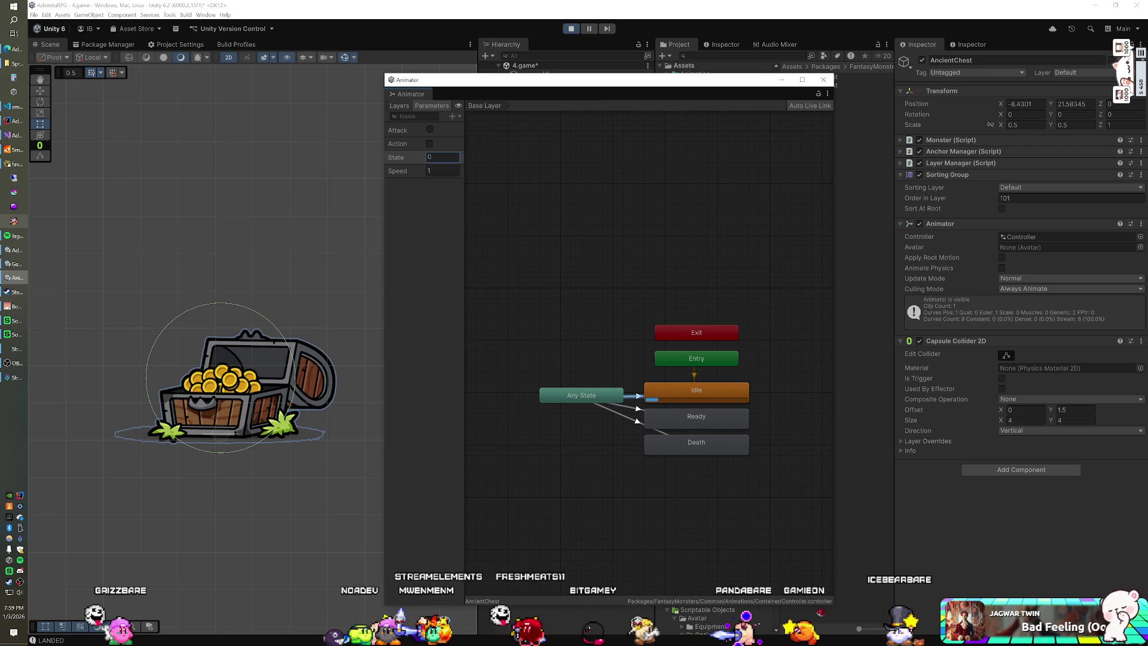
mouse_move(557, 81)
left_mouse_down()
mouse_move(807, 84)
mouse_move(230, 67)
mouse_move(756, 65)
left_mouse_up()
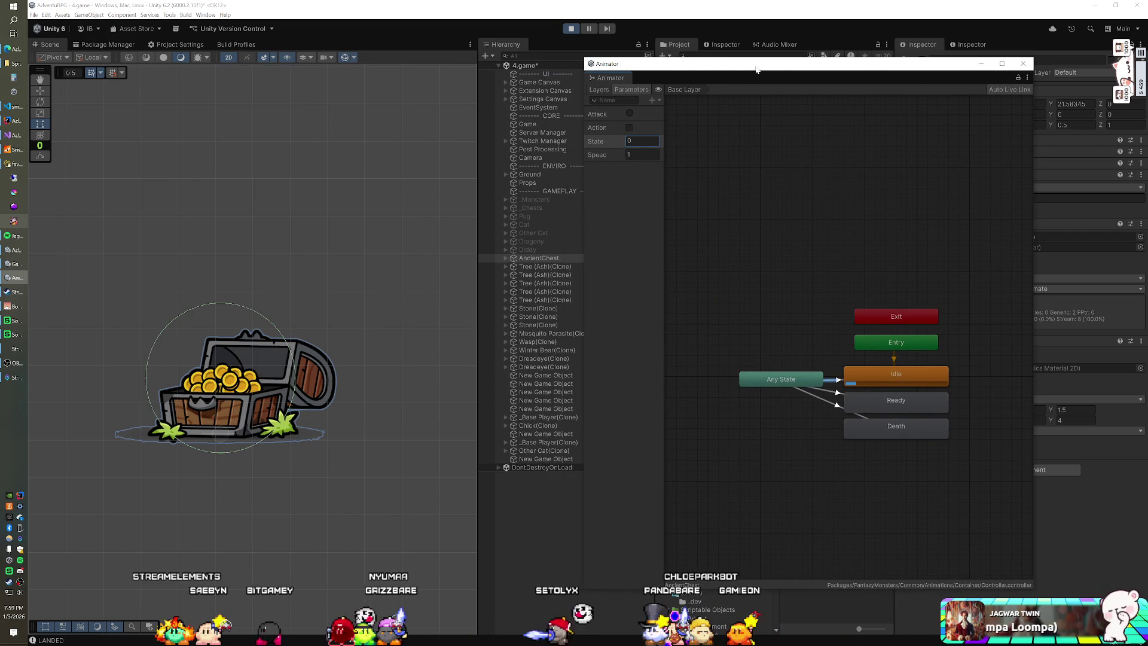
mouse_move(620, 79)
left_mouse_down()
mouse_move(319, 56)
mouse_move(312, 45)
left_mouse_up()
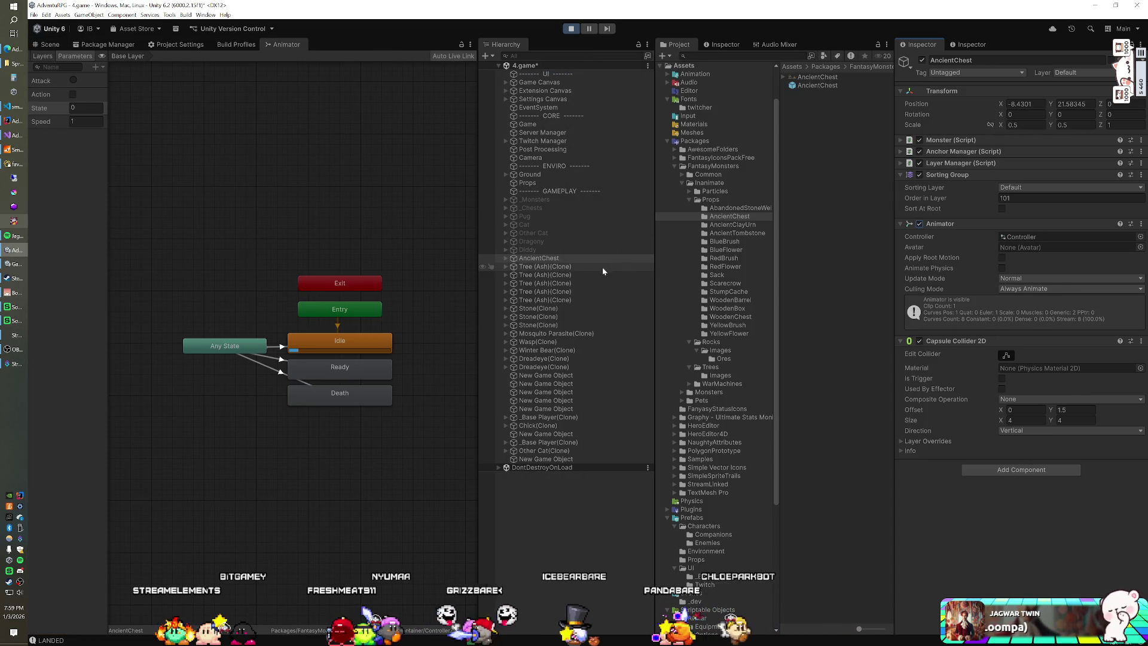
Delete the AncientChest and drag in a fresh AncientChest prefab instance.
left_click(556, 257)
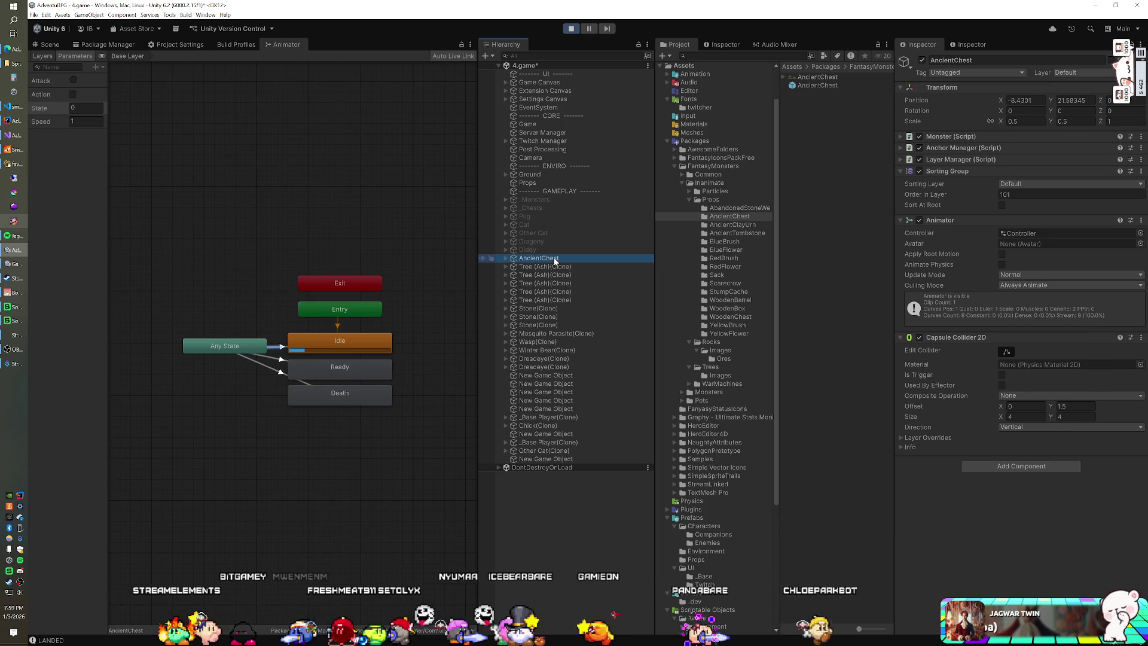
key("Delete")
left_click_drag(830, 84, 482, 72)
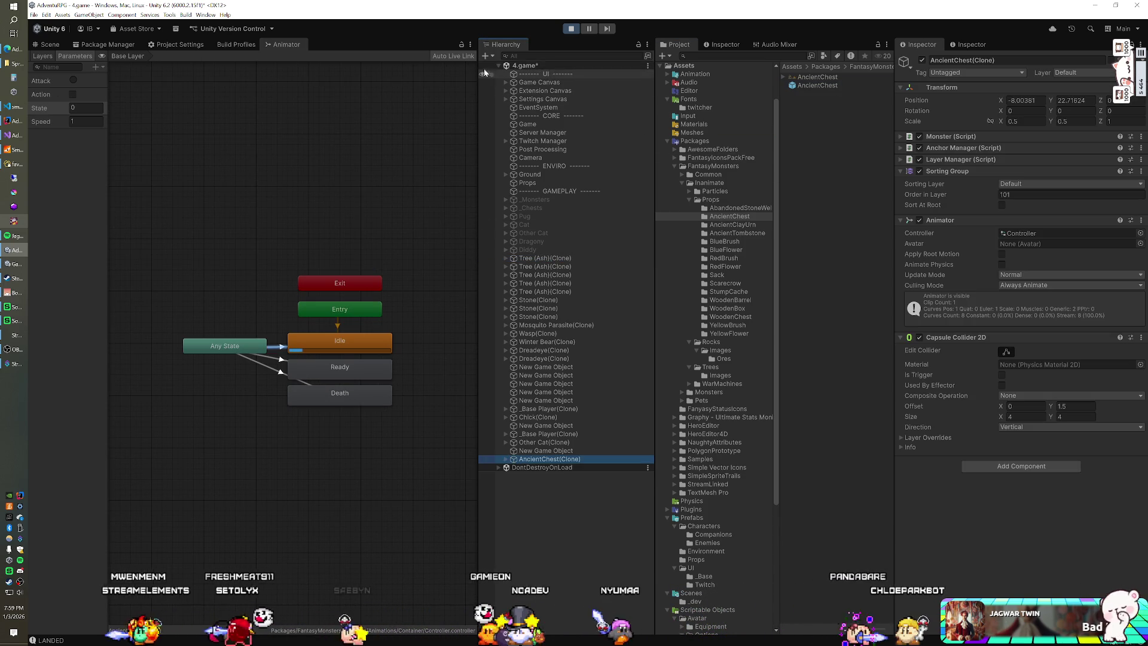
Float the Animator window, select the Death state, and set State to 50.
mouse_move(286, 48)
left_mouse_down()
mouse_move(614, 167)
mouse_move(664, 244)
left_mouse_up()
mouse_move(728, 334)
left_mouse_down()
mouse_move(750, 343)
mouse_move(748, 326)
left_mouse_up()
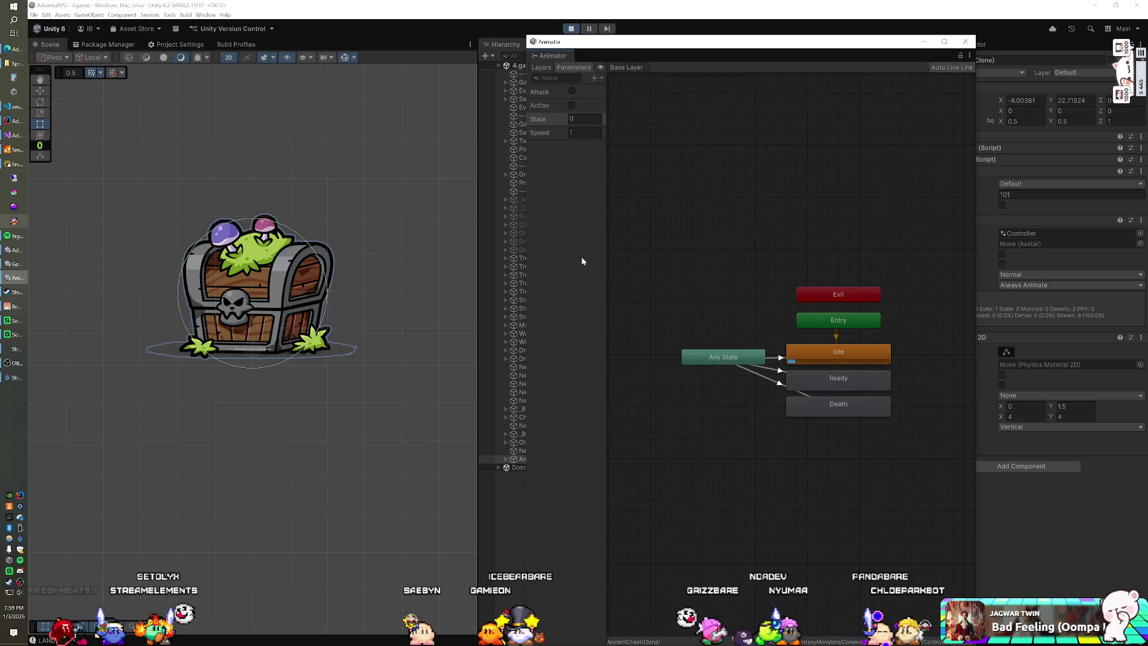
left_click(843, 407)
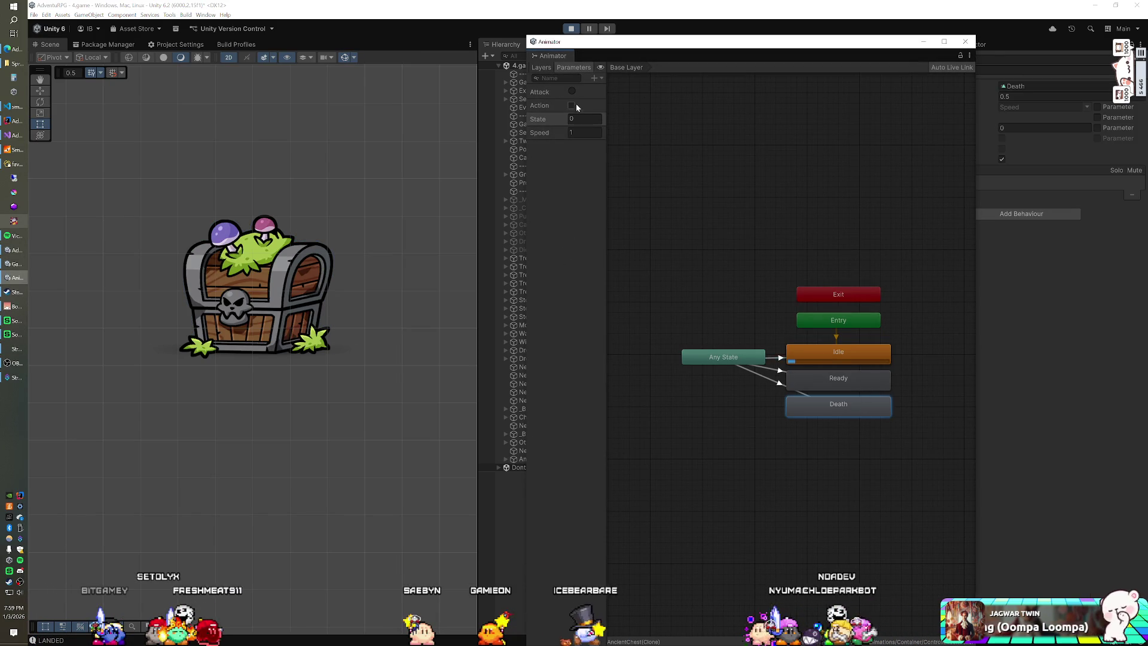
type("5")
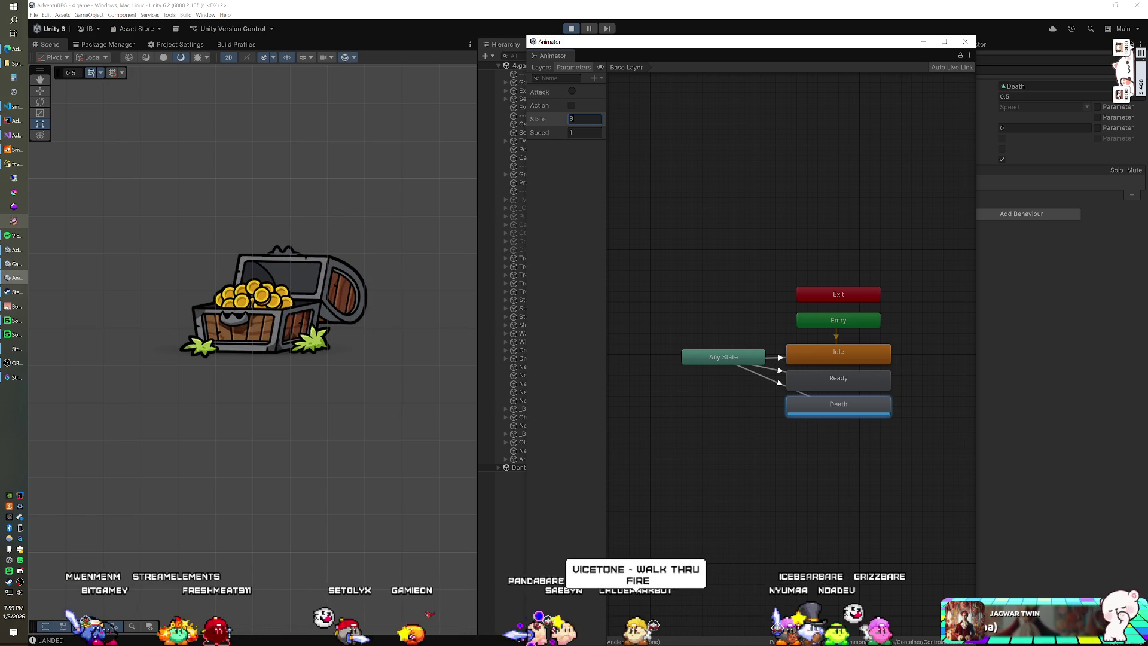
type("0")
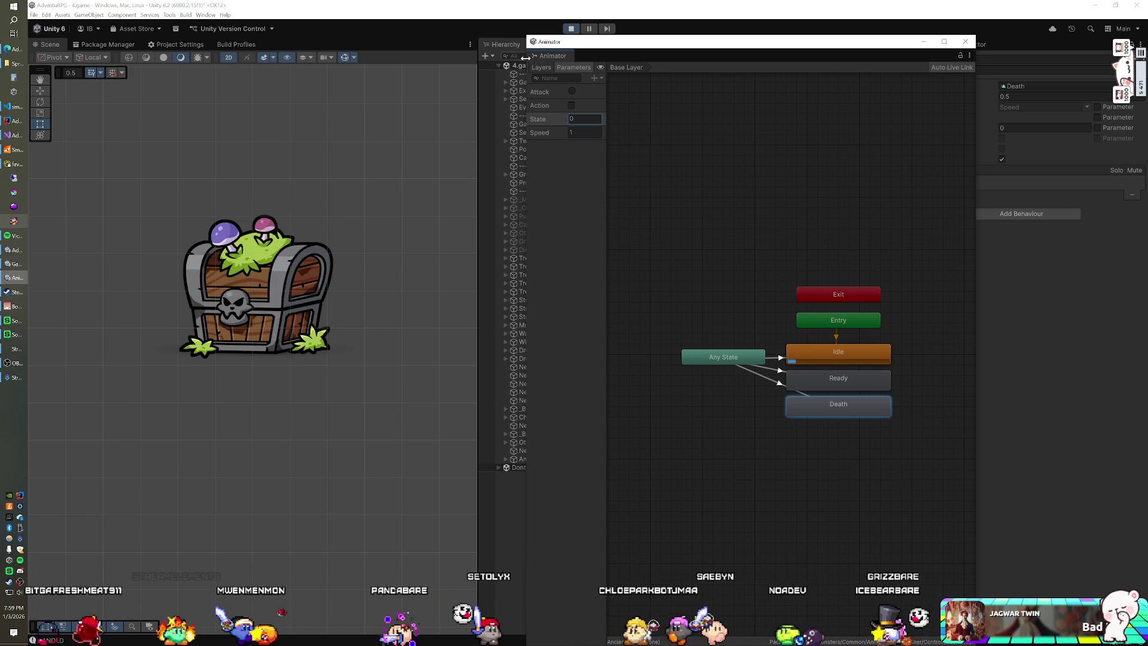
Dock the Animator as a tab beside Scene and exit play mode.
left_click_drag(540, 58, 96, 44)
left_click(573, 28)
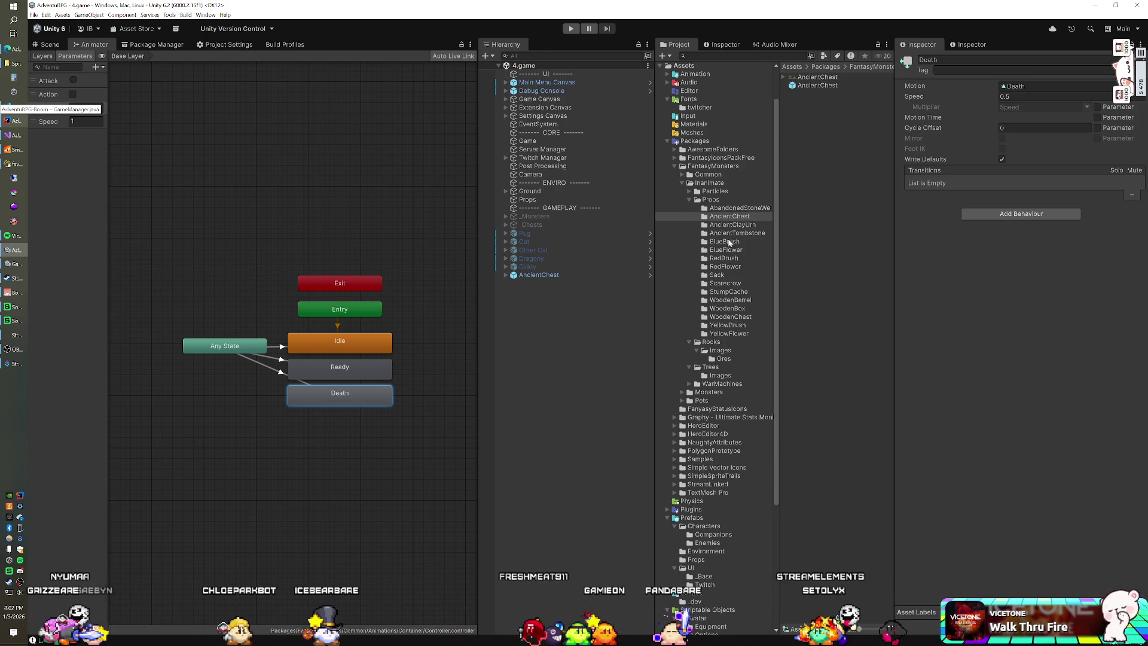
Add an AbandonedStoneWell prefab instance to the Hierarchy and start play mode with Ctrl+P.
left_click(739, 209)
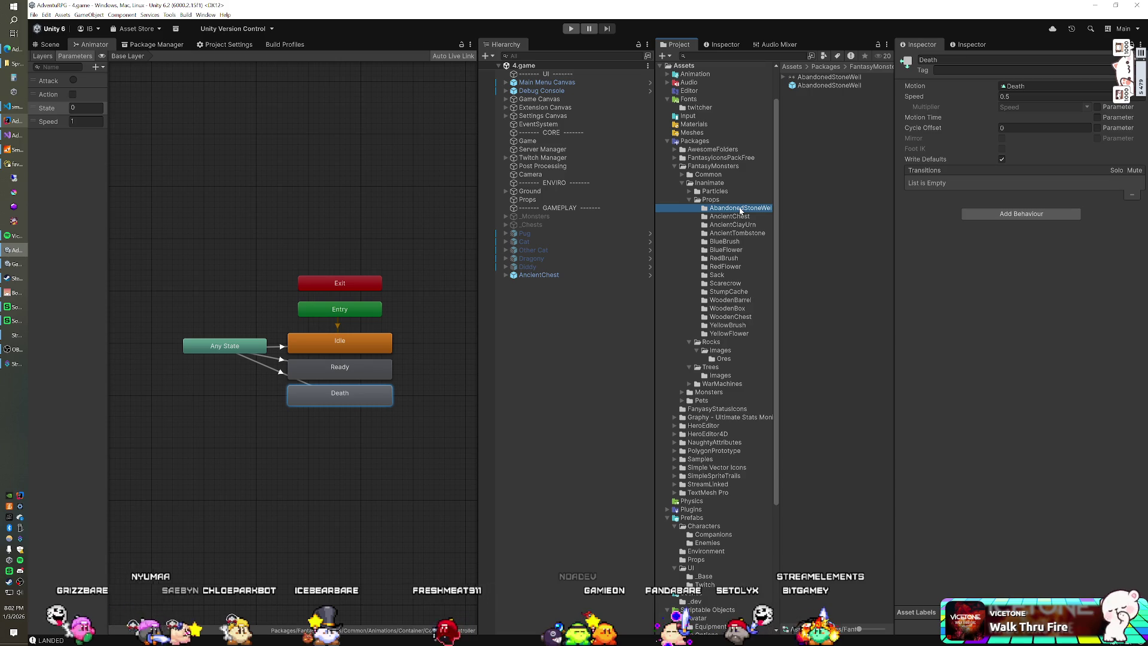
left_click(542, 300)
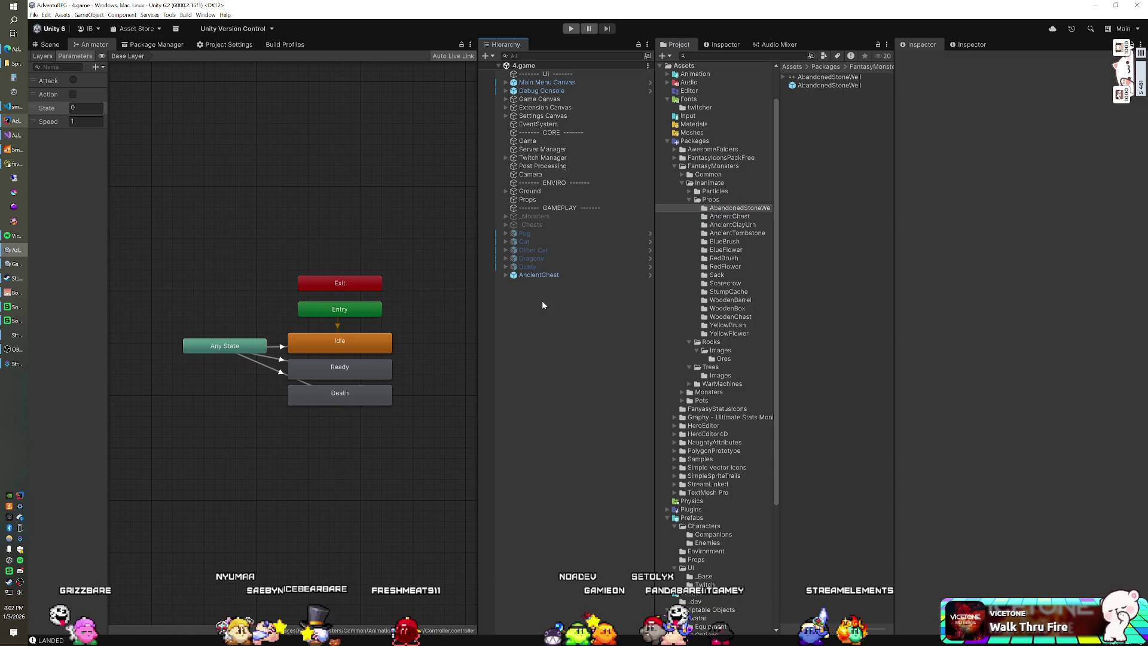
mouse_move(828, 85)
left_mouse_down()
mouse_move(528, 312)
mouse_move(541, 281)
left_mouse_up()
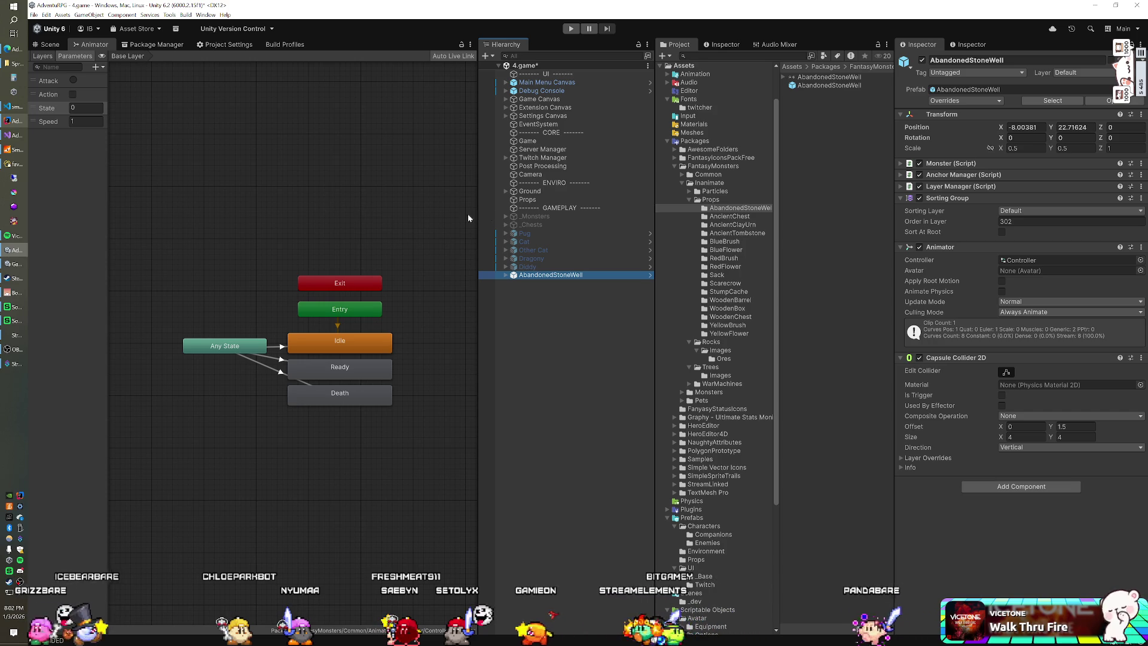
key("ctrl+p")
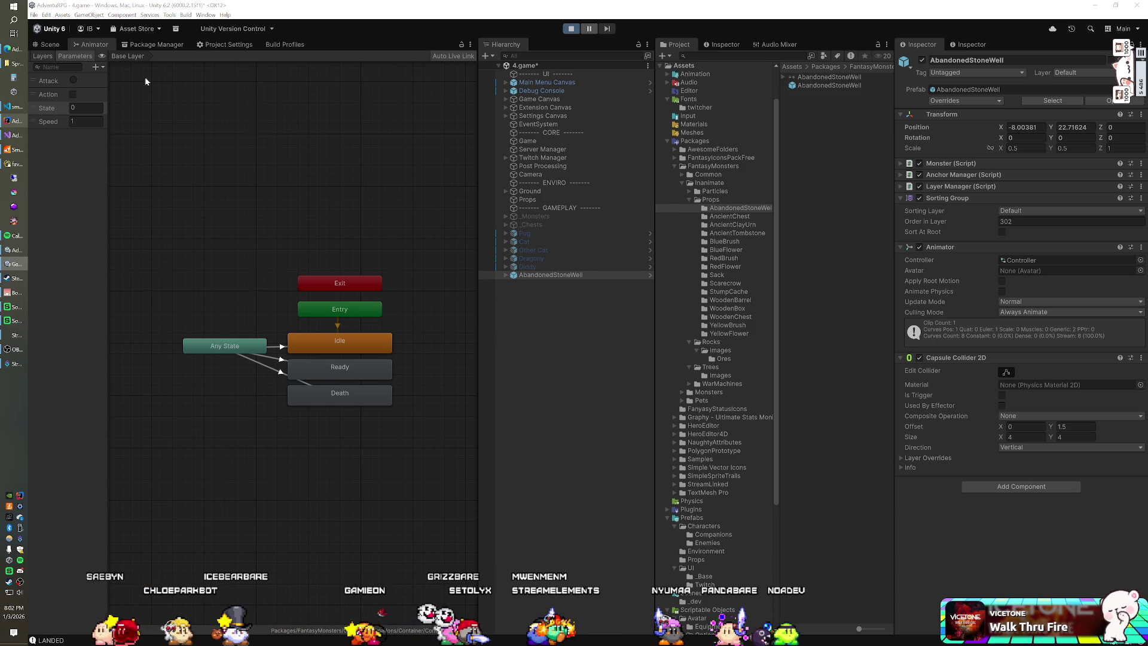
left_click(55, 44)
Zoom out and move the stone well down toward the ground.
scroll(244, 348, "down", 3)
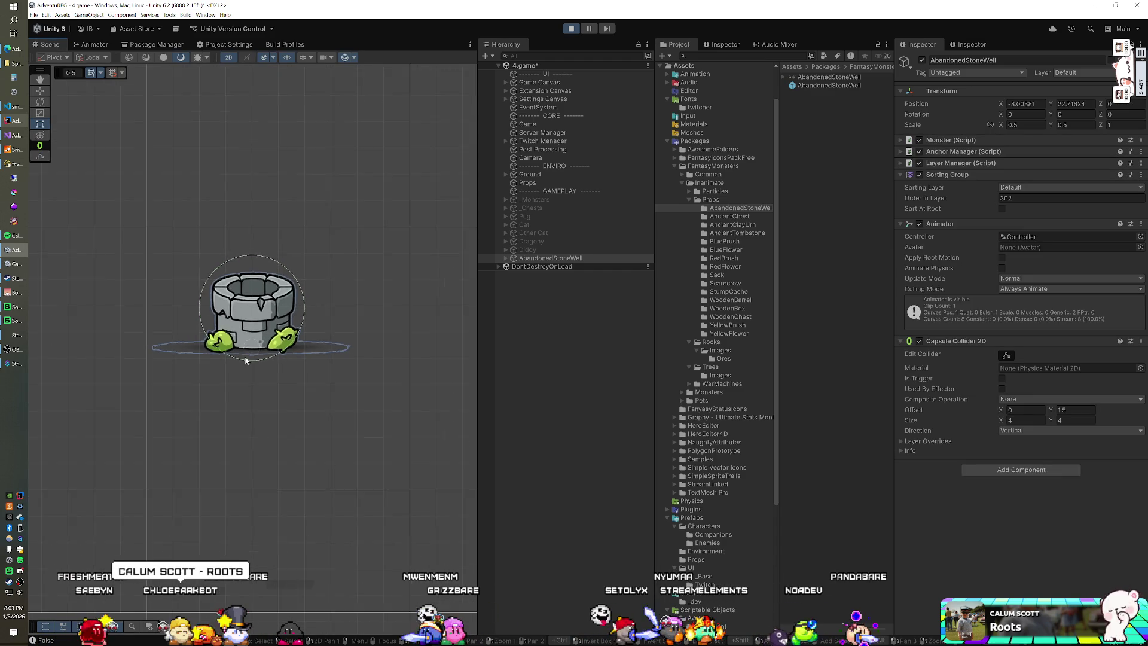
scroll(244, 348, "down", 10)
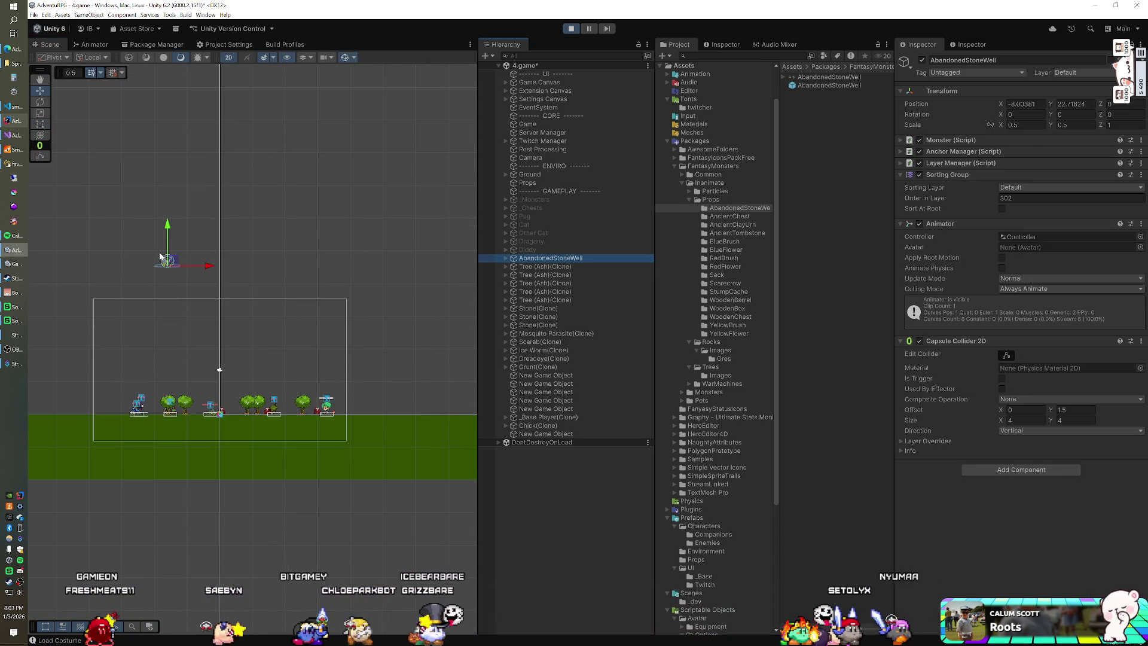
left_click_drag(179, 275, 187, 376)
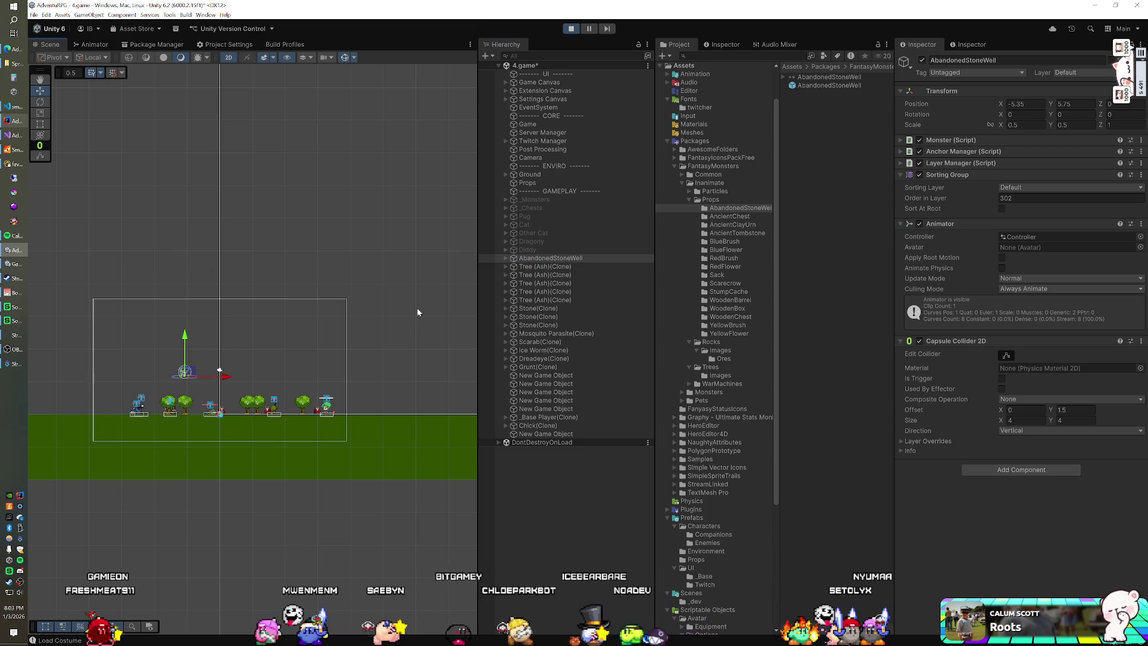
Cycle the well's State parameter through 9, 1 and 0, then delete the well.
left_click(91, 44)
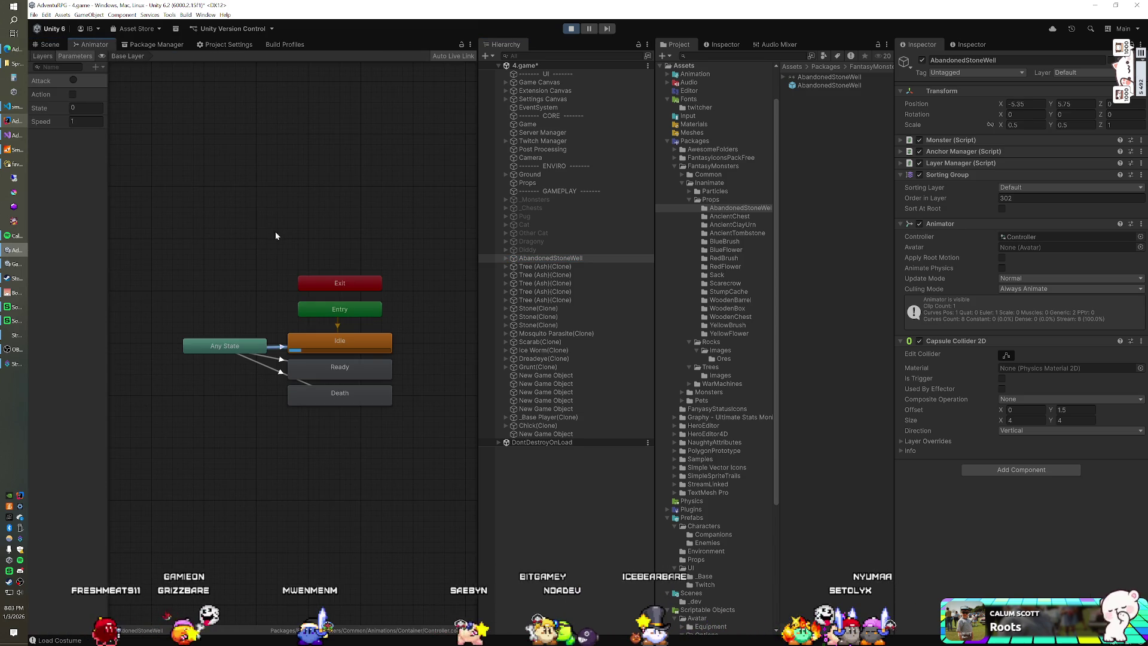
left_click(86, 108)
type("9")
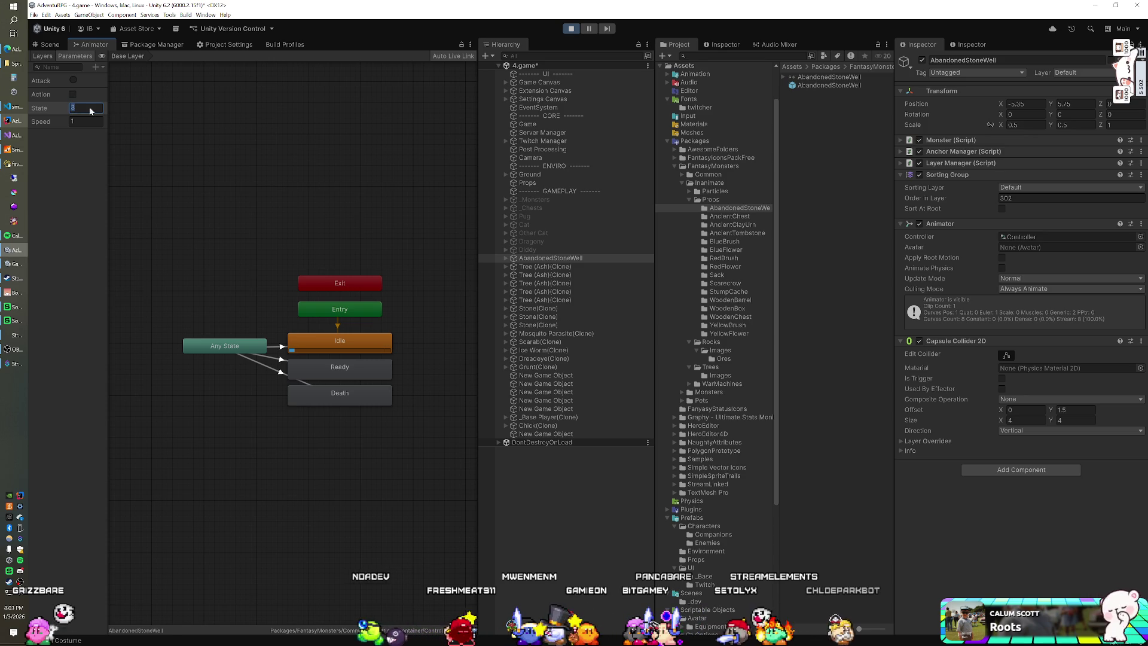
key("BackSpace")
type("1")
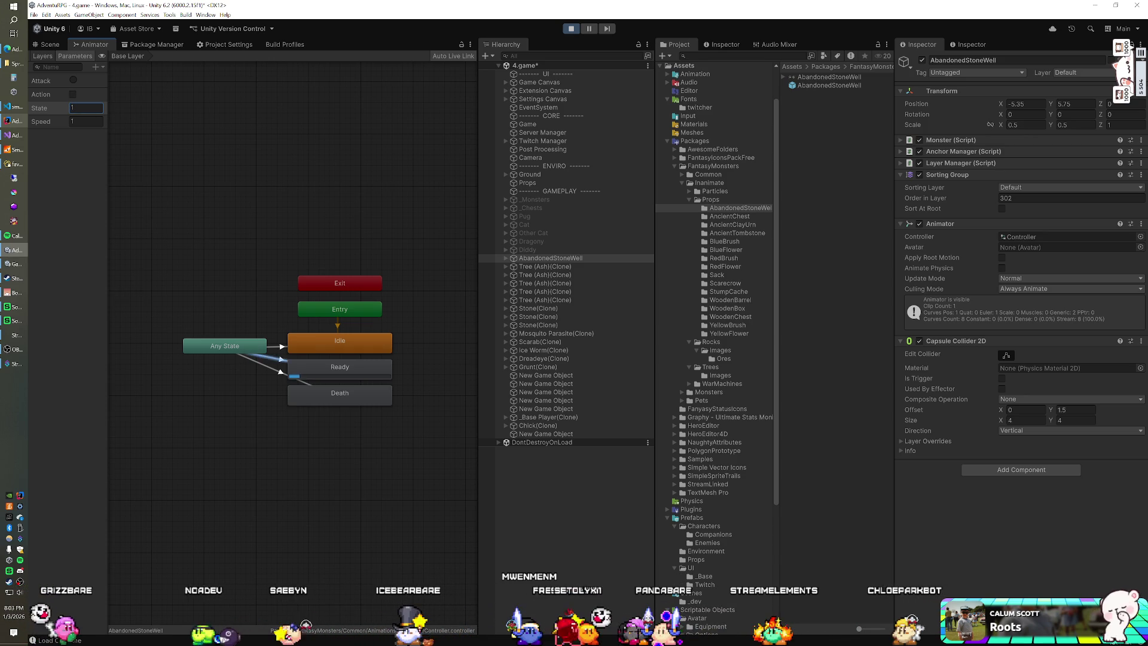
key("BackSpace")
type("0")
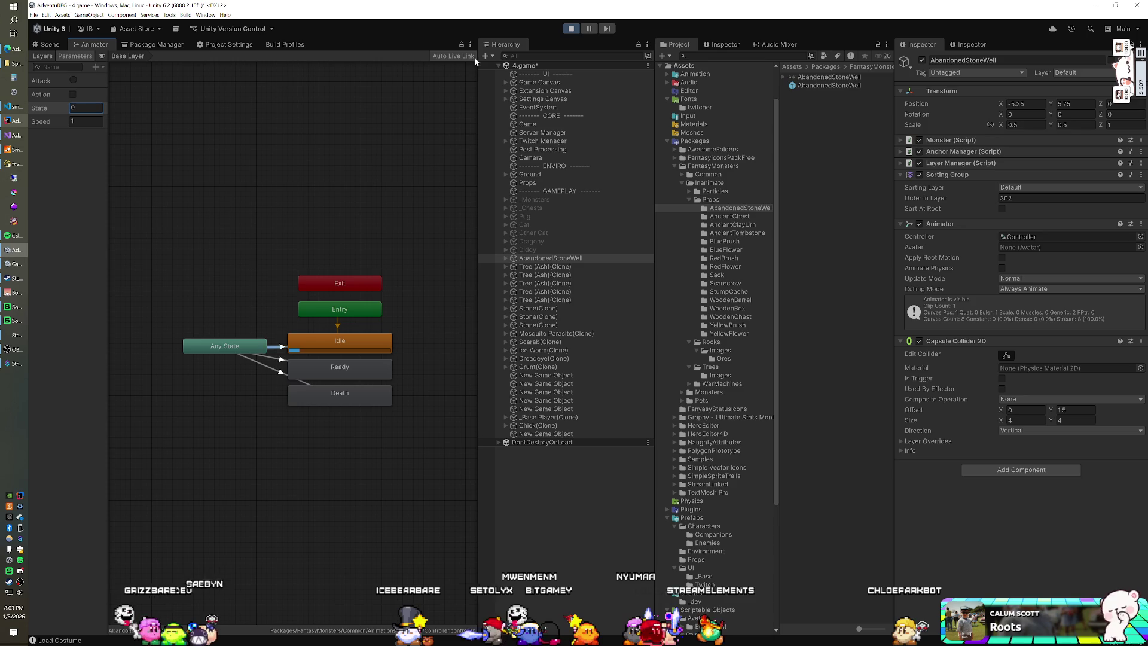
left_click(550, 259)
key("Delete")
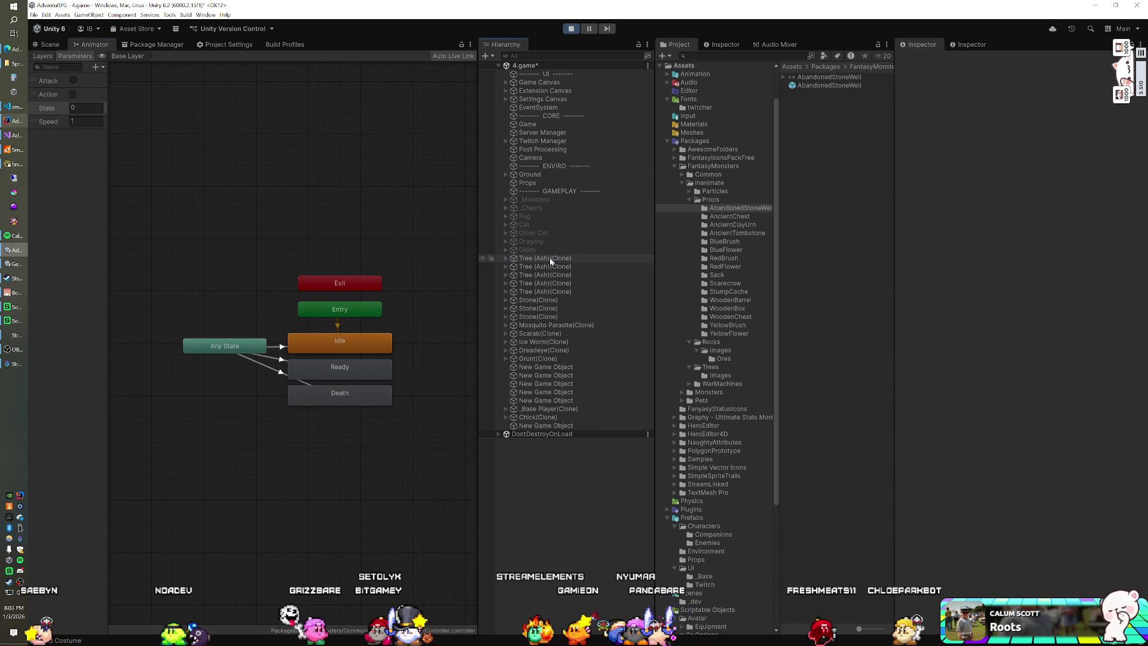
Add a BlueBrush prefab instance to the scene and set its Animator State parameter to 90.
mouse_move(724, 241)
left_mouse_down()
mouse_move(687, 310)
mouse_move(612, 377)
mouse_move(547, 485)
left_mouse_up()
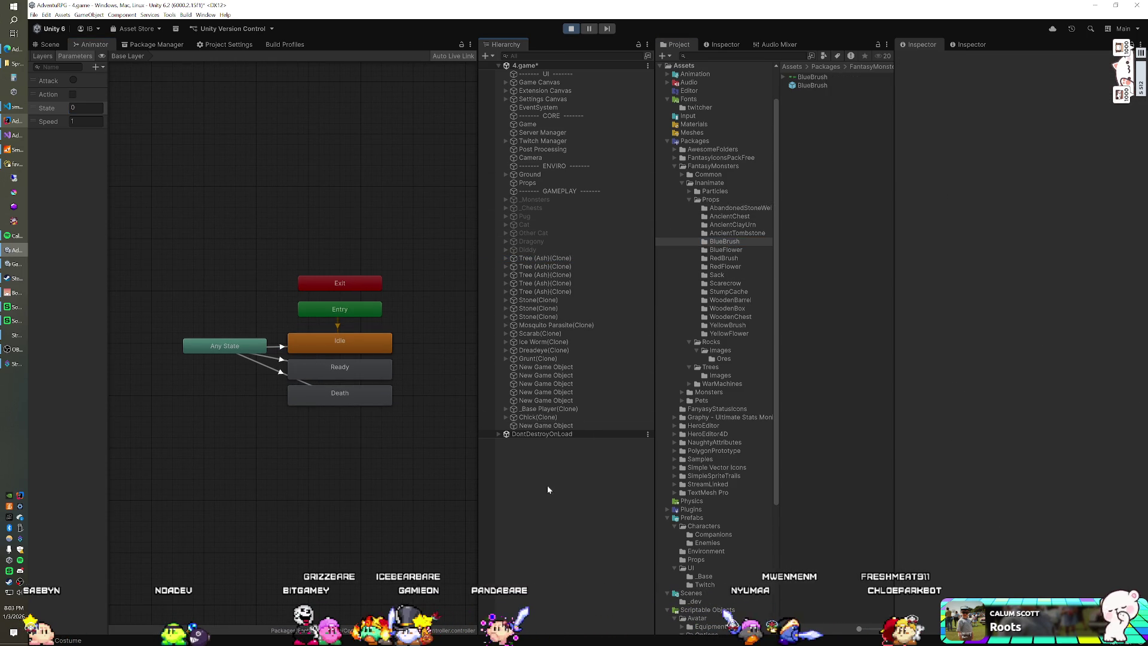
mouse_move(815, 88)
left_mouse_down()
mouse_move(578, 508)
mouse_move(526, 433)
left_mouse_up()
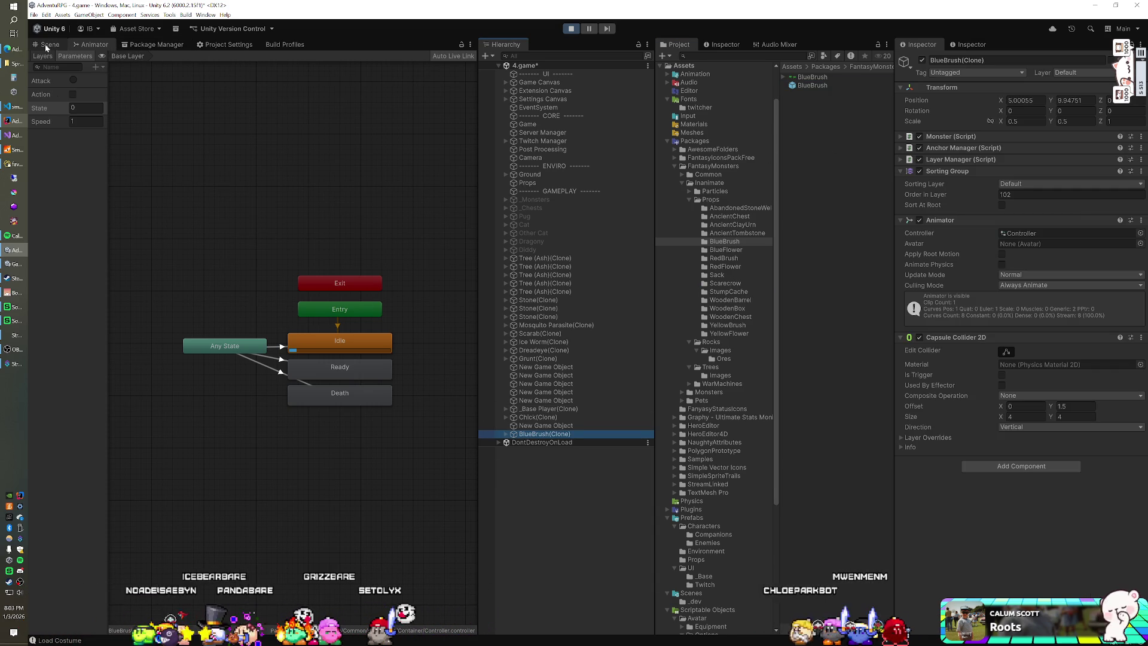
left_click(84, 107)
type("9")
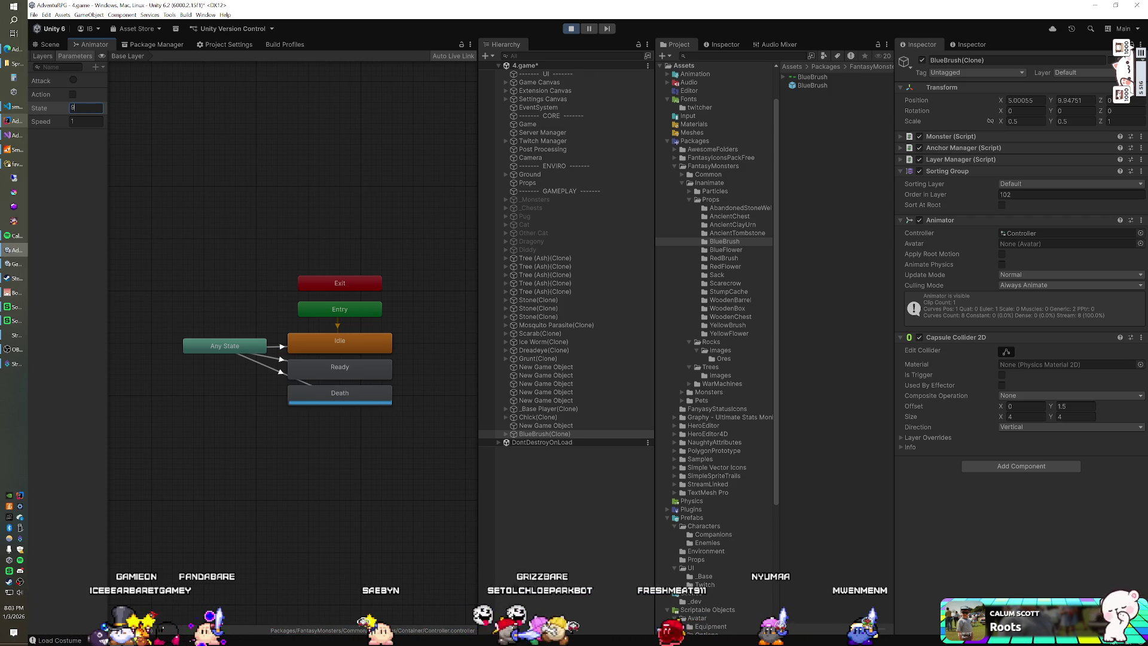
type("0")
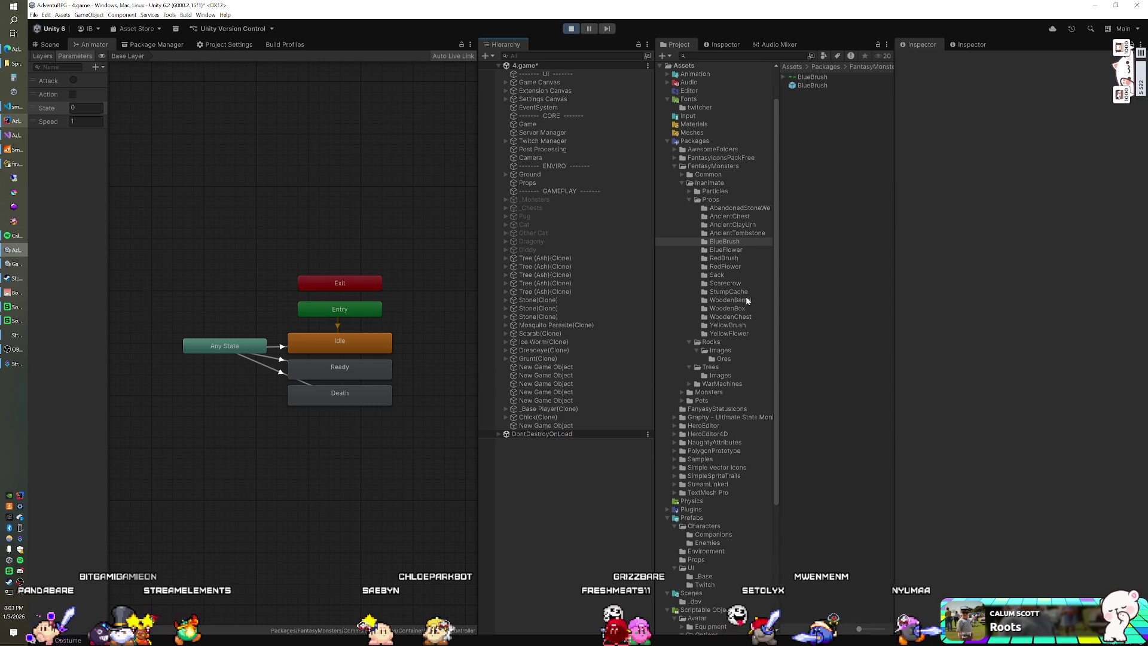
Place a YellowFlower prop from its folder and set the Animator State to 9 to play Death.
left_click(730, 333)
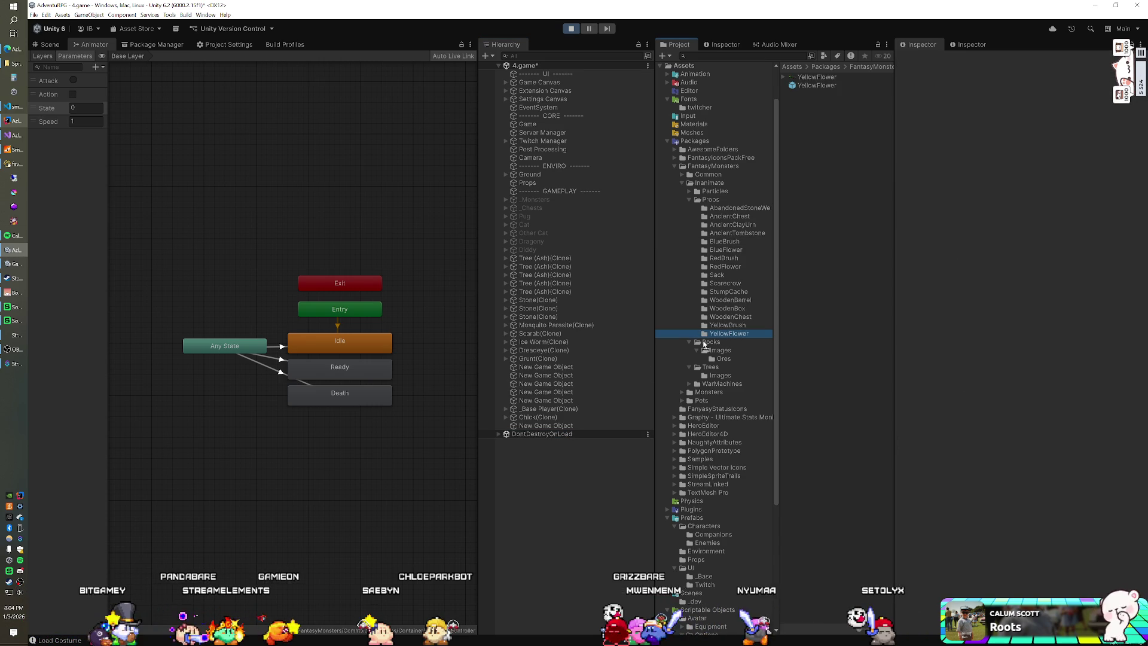
mouse_move(827, 88)
left_mouse_down()
mouse_move(718, 239)
mouse_move(514, 466)
mouse_move(507, 453)
left_mouse_up()
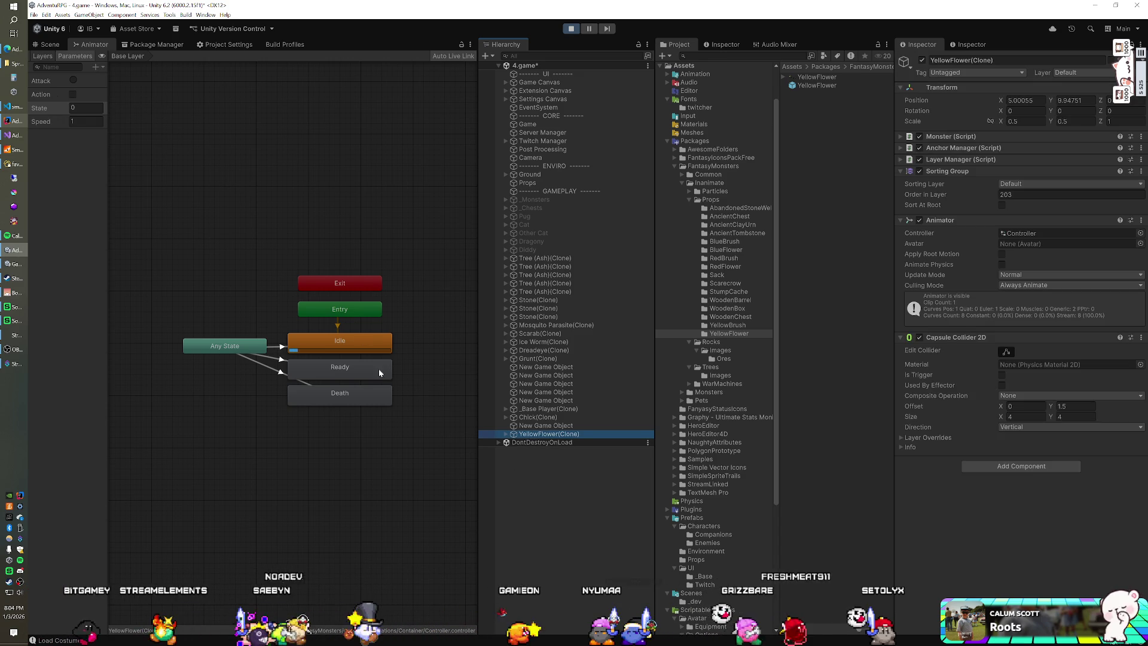
left_click(79, 108)
type("9")
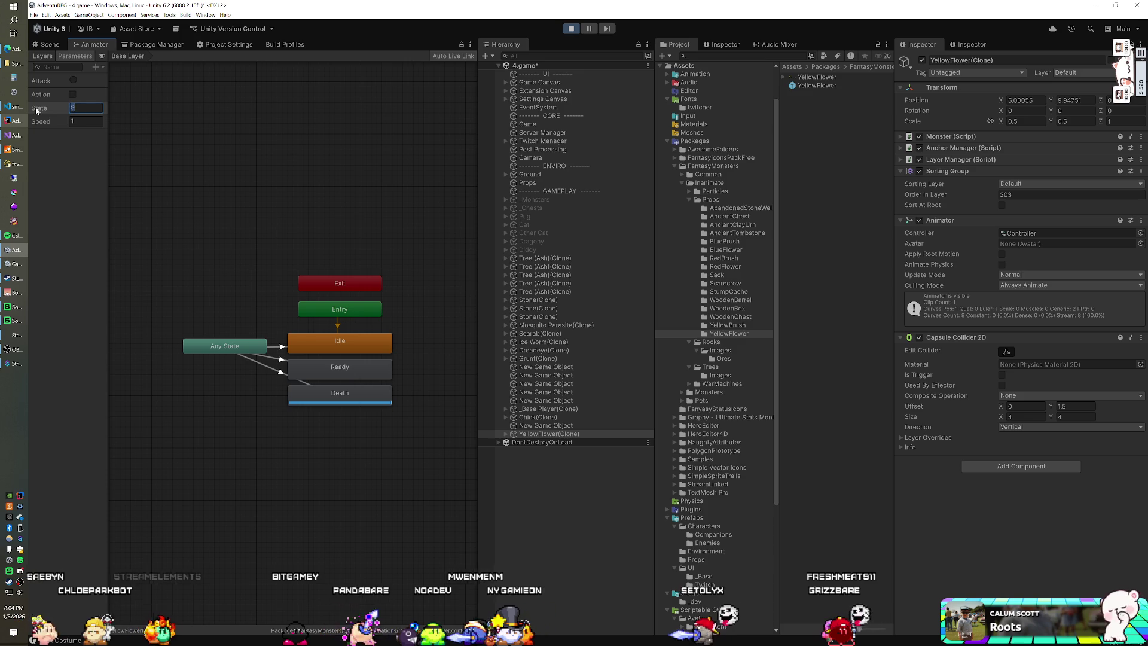
Delete the YellowFlower(Clone) from the scene.
left_click(544, 426)
left_click(544, 434)
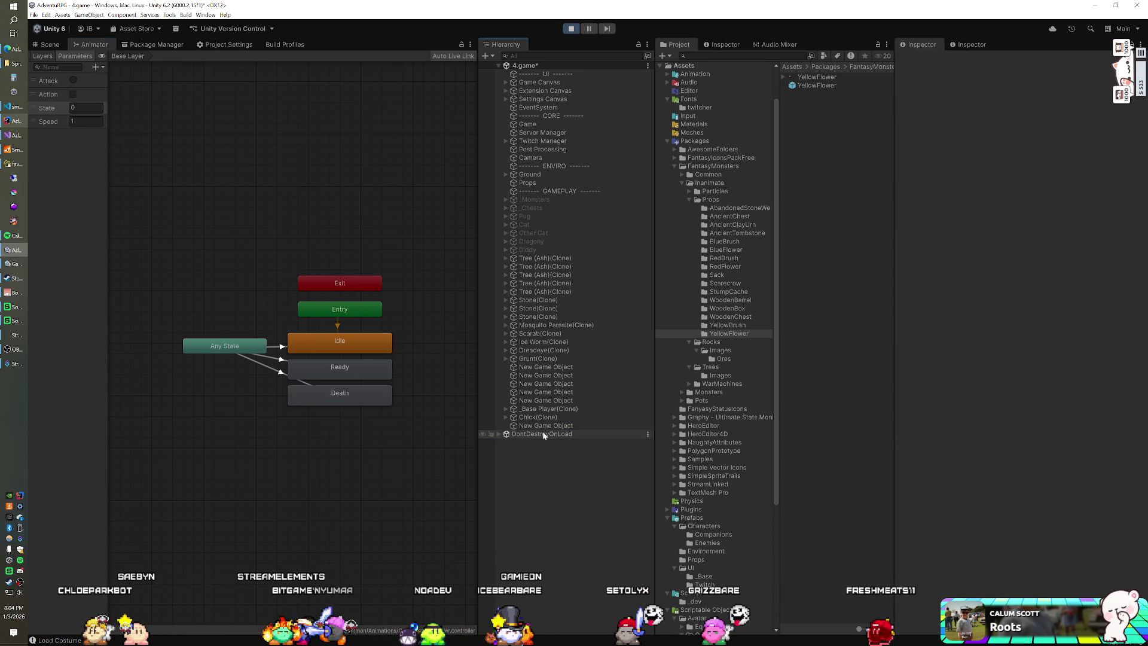
scroll(723, 329, "down", 2)
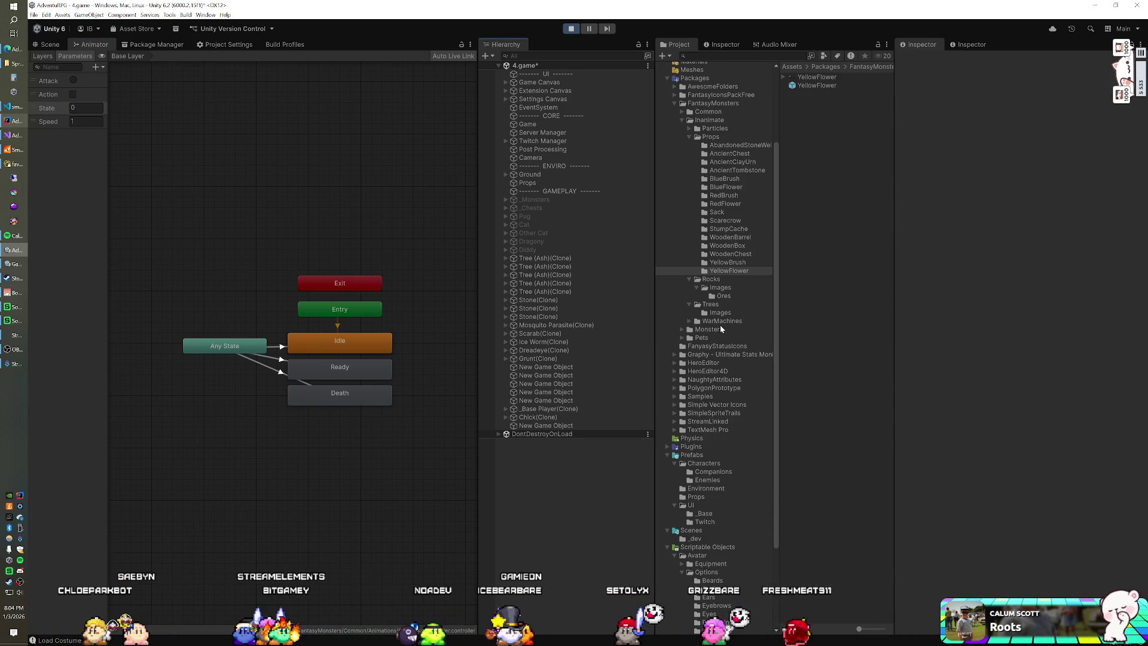
scroll(720, 324, "up", 1)
Browse the WarMachines cannon, Particles Images and Rocks folders, ending on the rock prefabs.
left_click(690, 352)
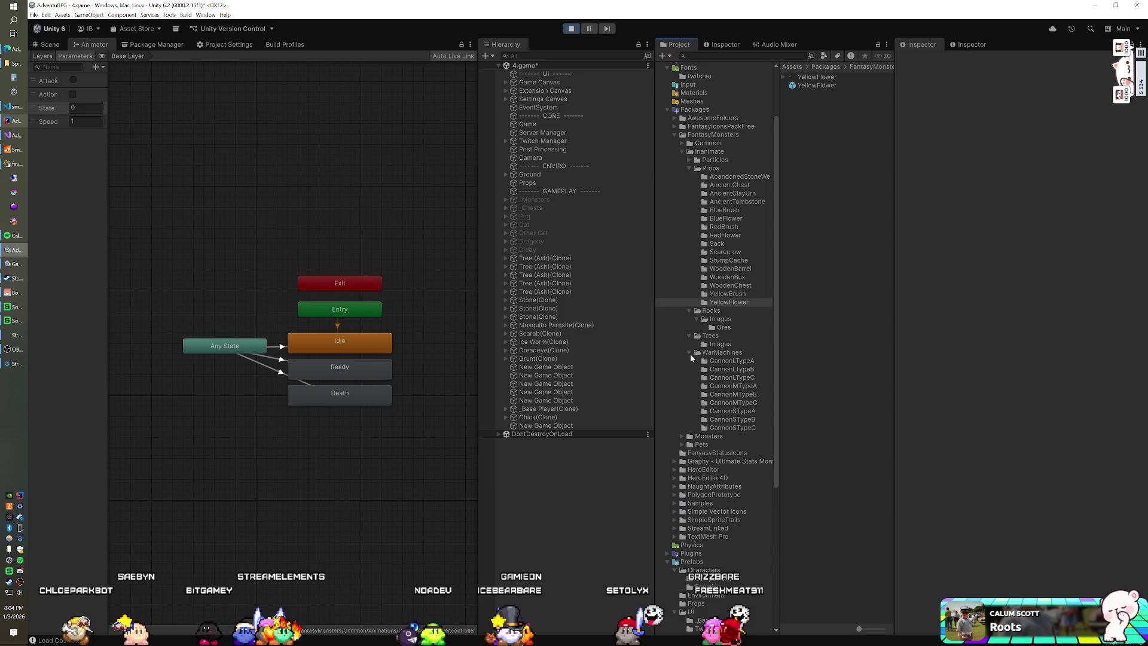
left_click(731, 361)
left_click(734, 370)
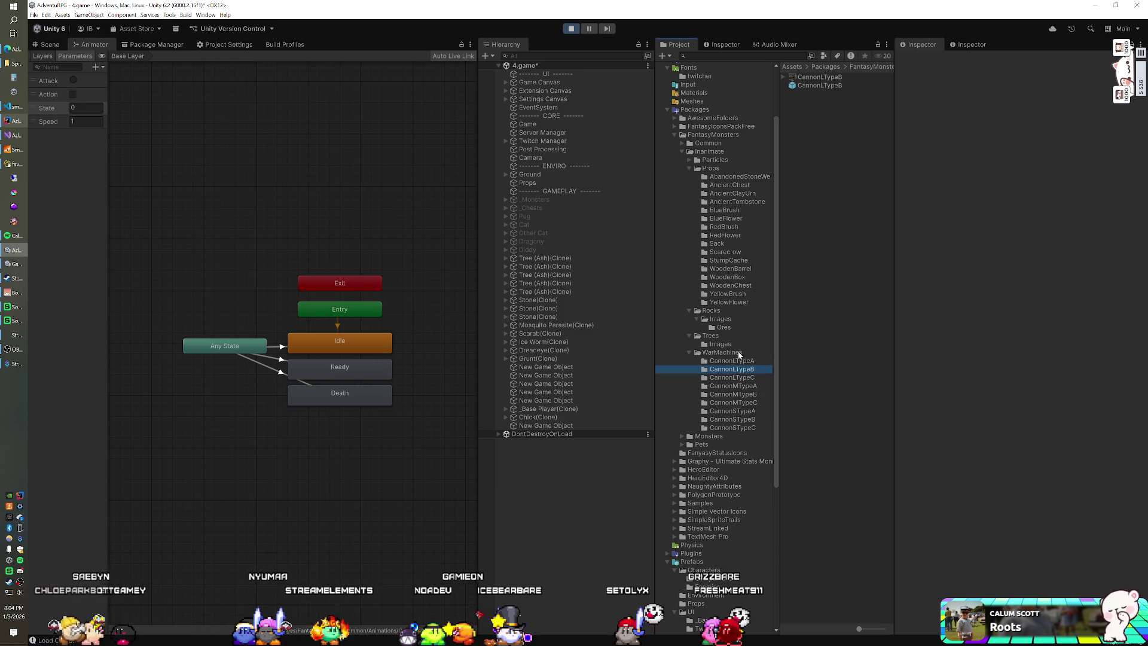
left_click(715, 160)
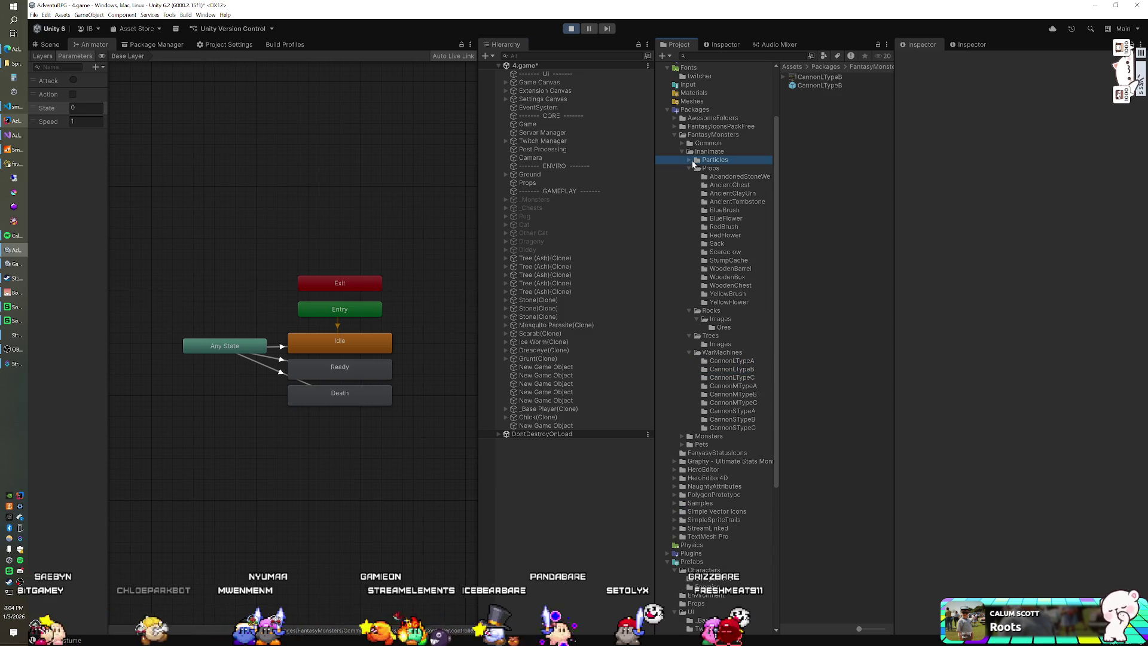
left_click(689, 160)
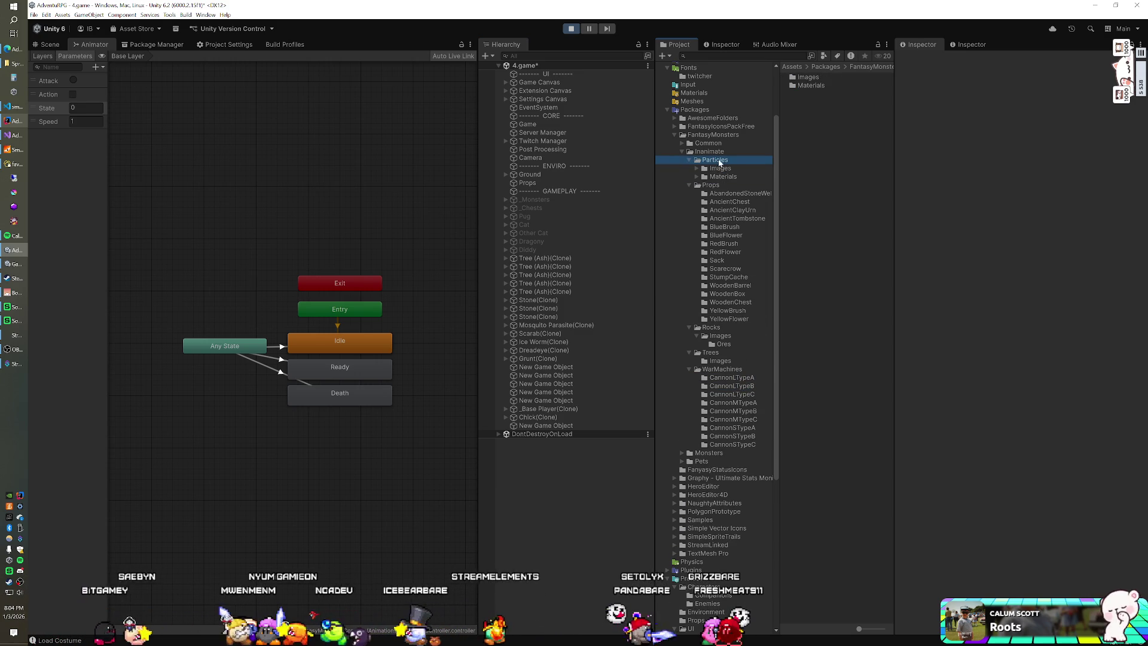
left_click(697, 168)
left_click(720, 168)
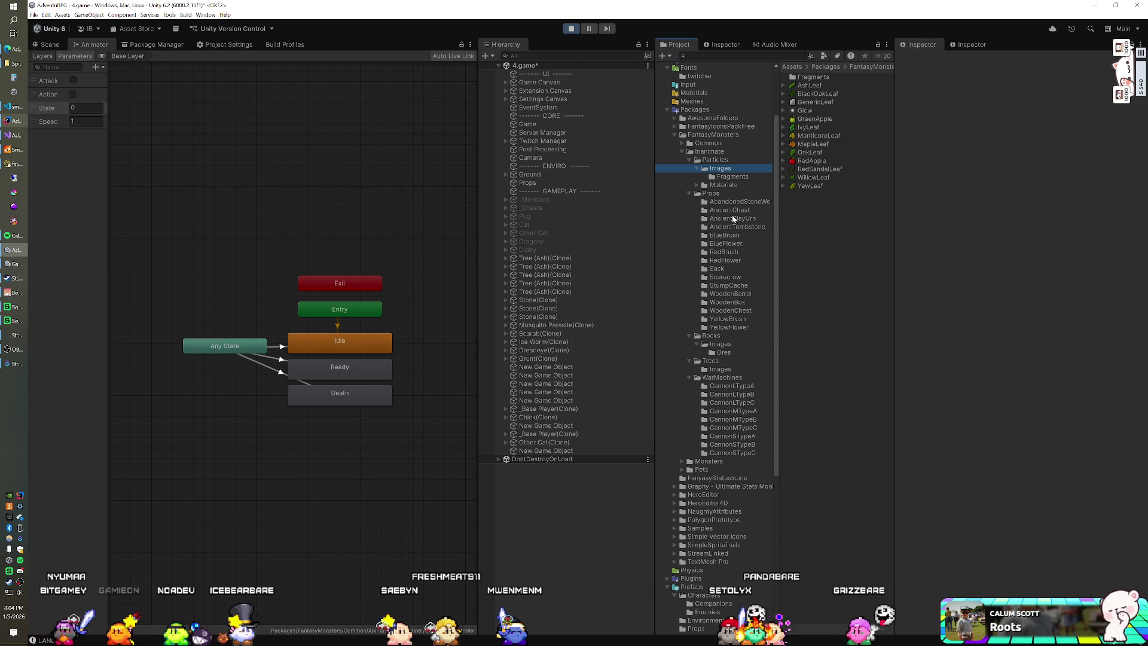
left_click(709, 345)
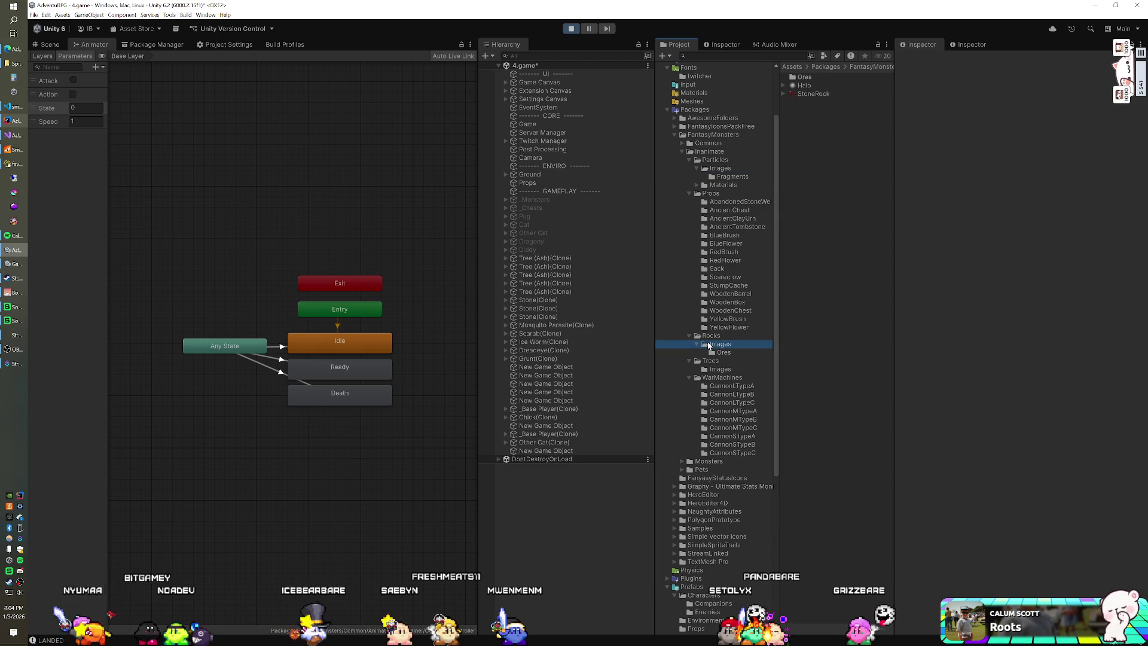
left_click(714, 336)
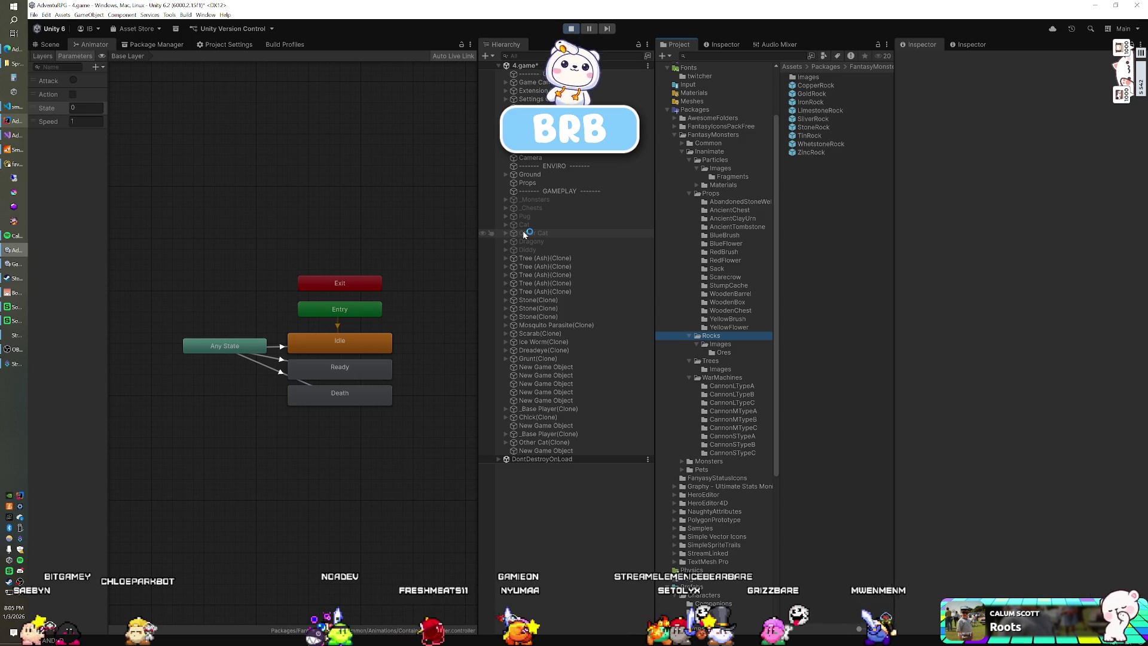
Enter play mode, start a game from the title menu, and run it fullscreen.
left_click(572, 28)
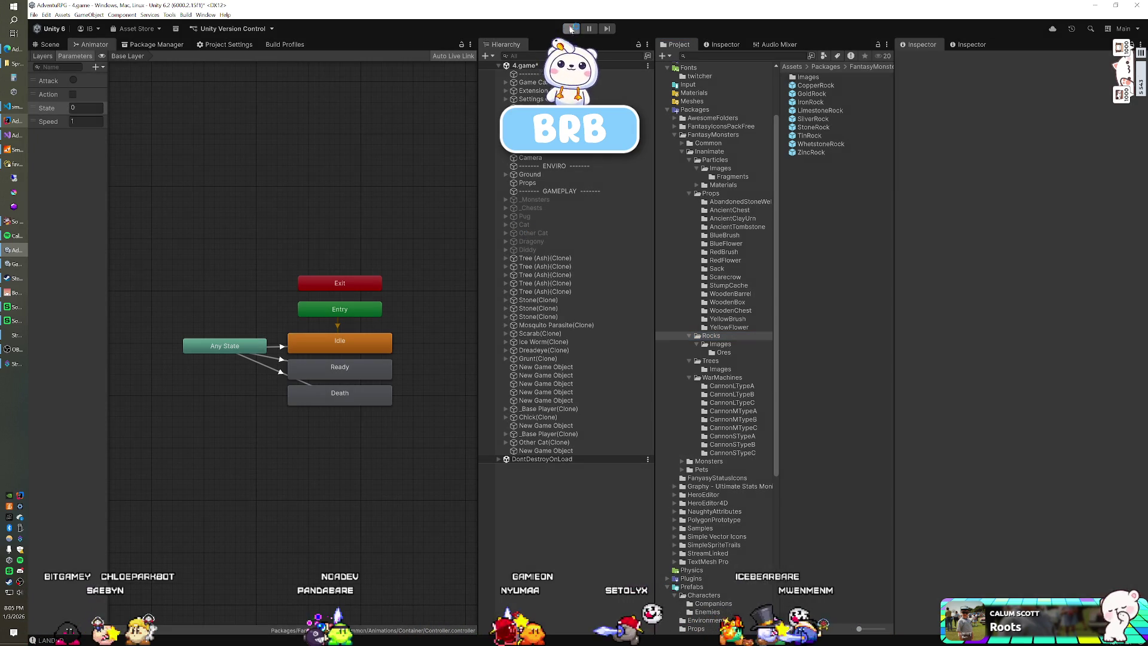
left_click(18, 223)
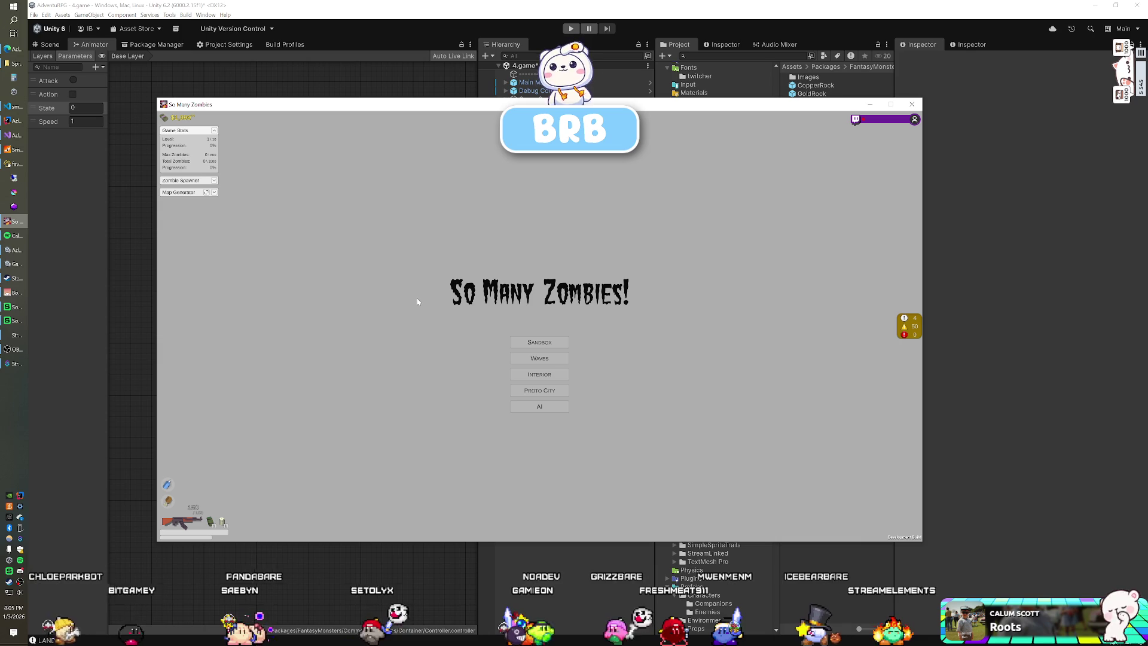
key("Return")
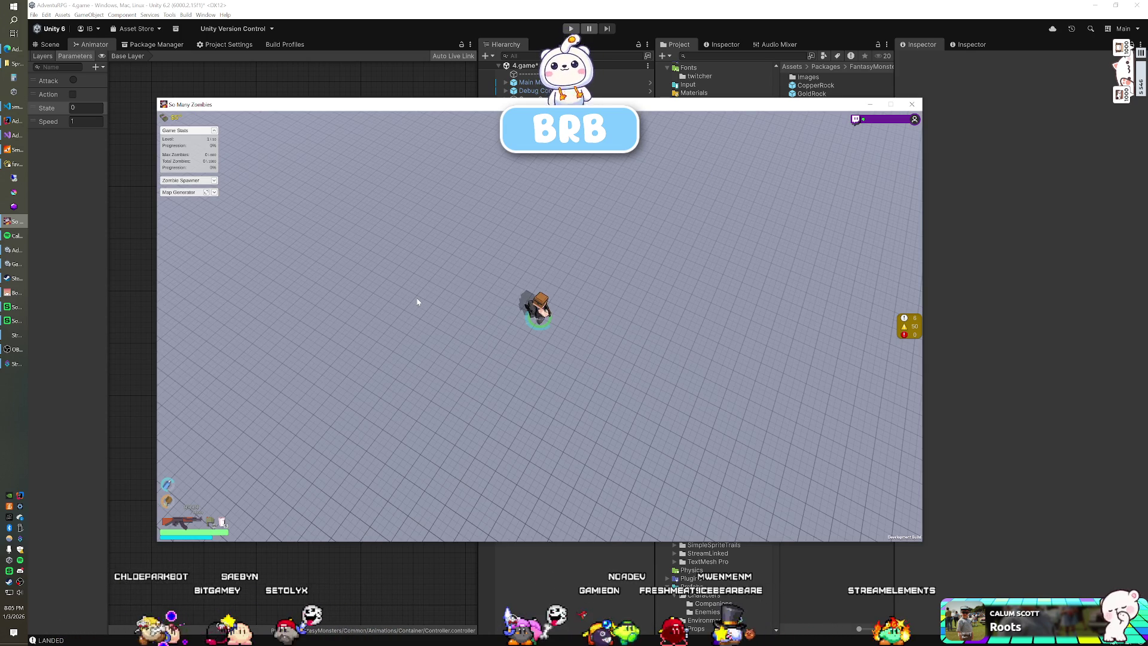
key("alt+Return")
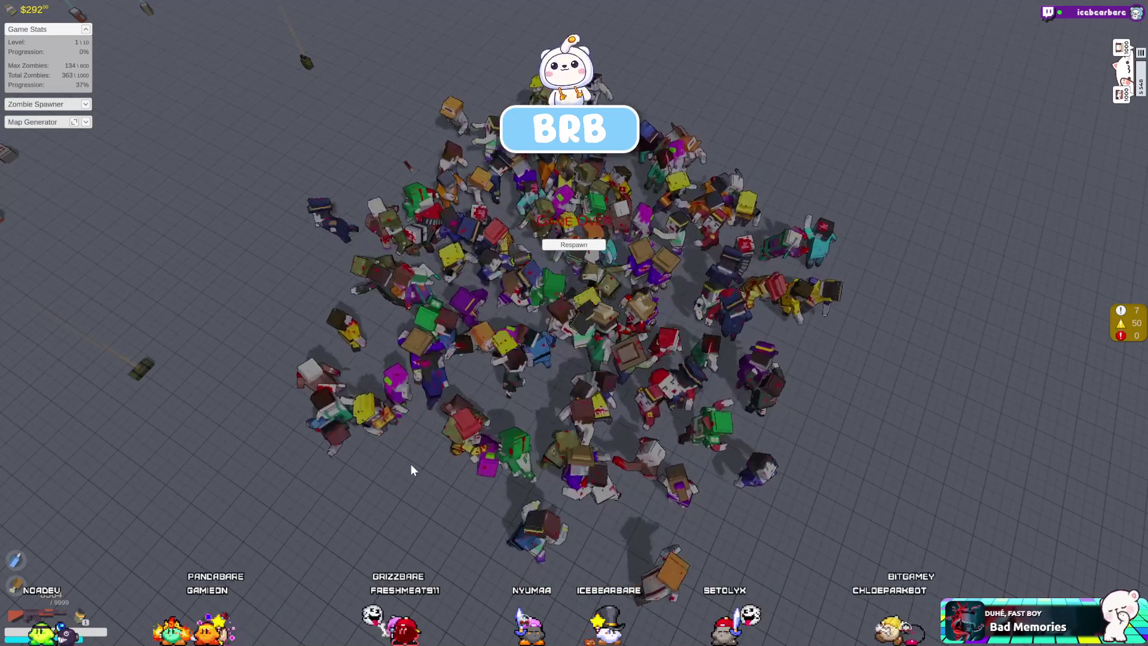
Take the zombie game out of fullscreen and close its window with Alt+F4.
key("alt+Return")
key("alt+F4")
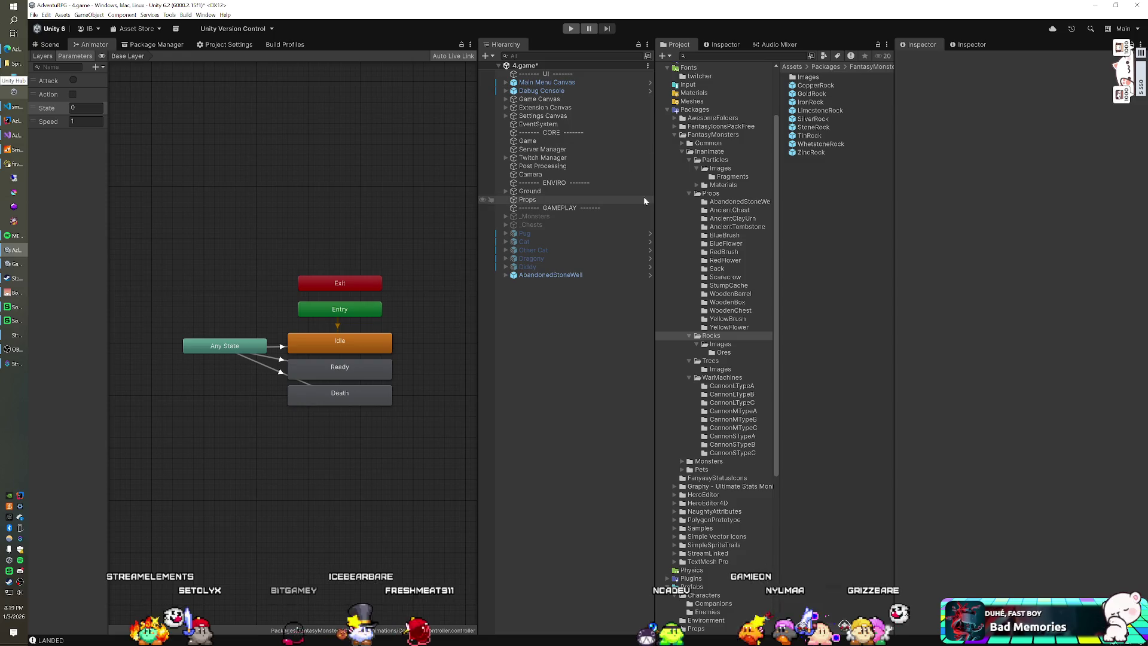
Collapse the Packages folder in the Project tree.
left_click(667, 110)
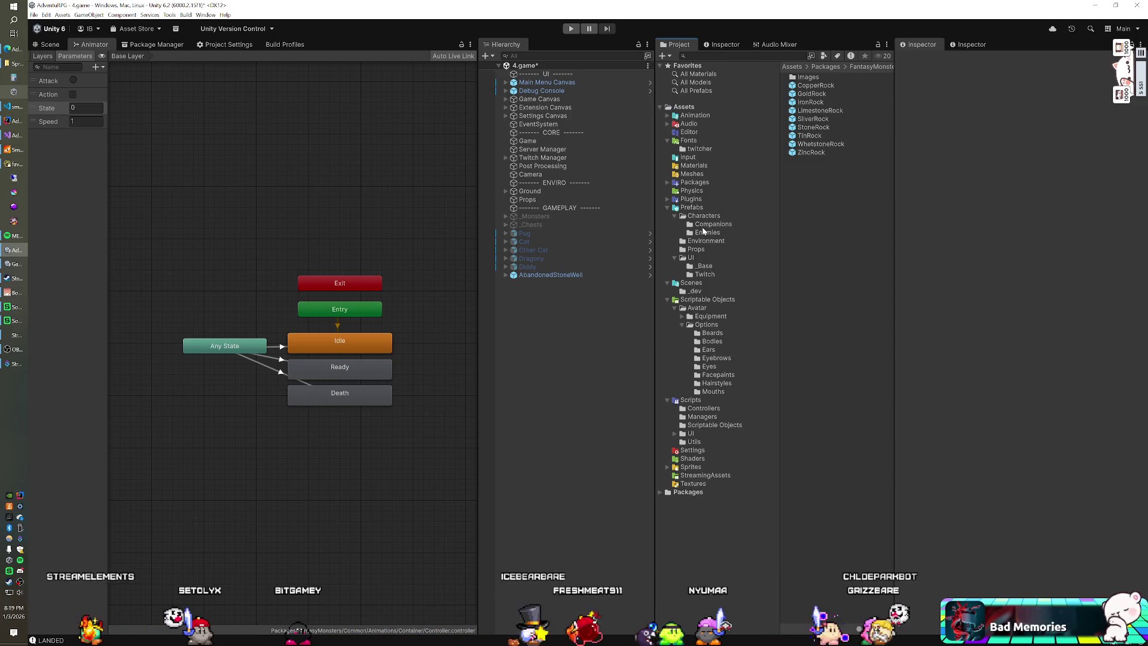
Drag the _Base Player prefab from Assets > Prefabs > Characters into the Hierarchy.
left_click(698, 207)
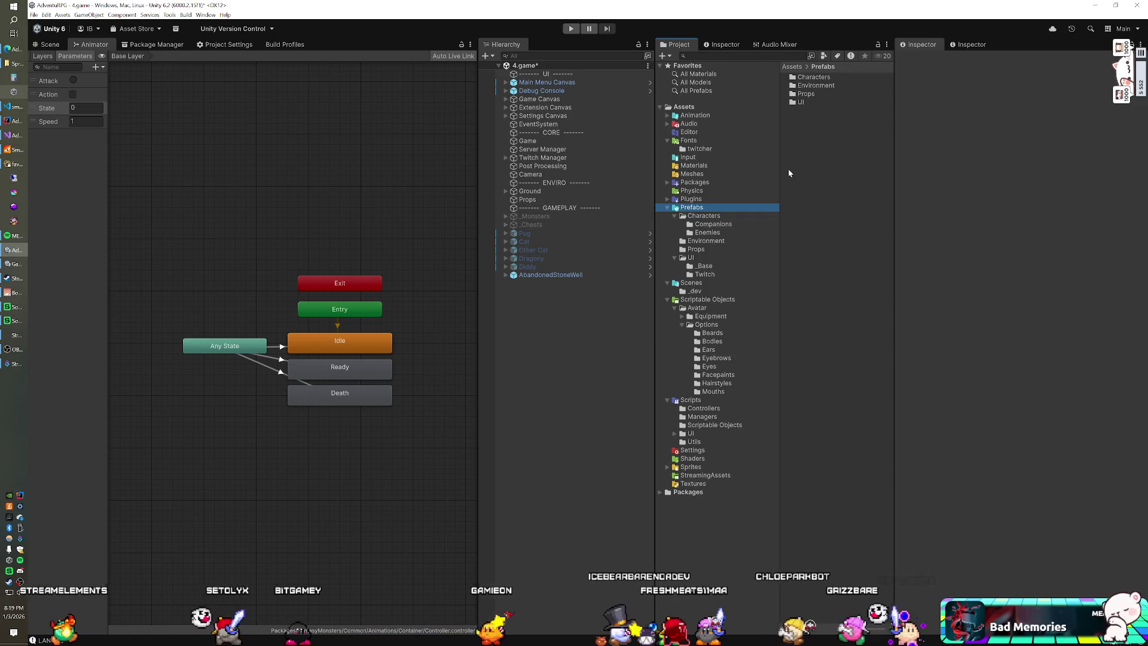
left_click(710, 217)
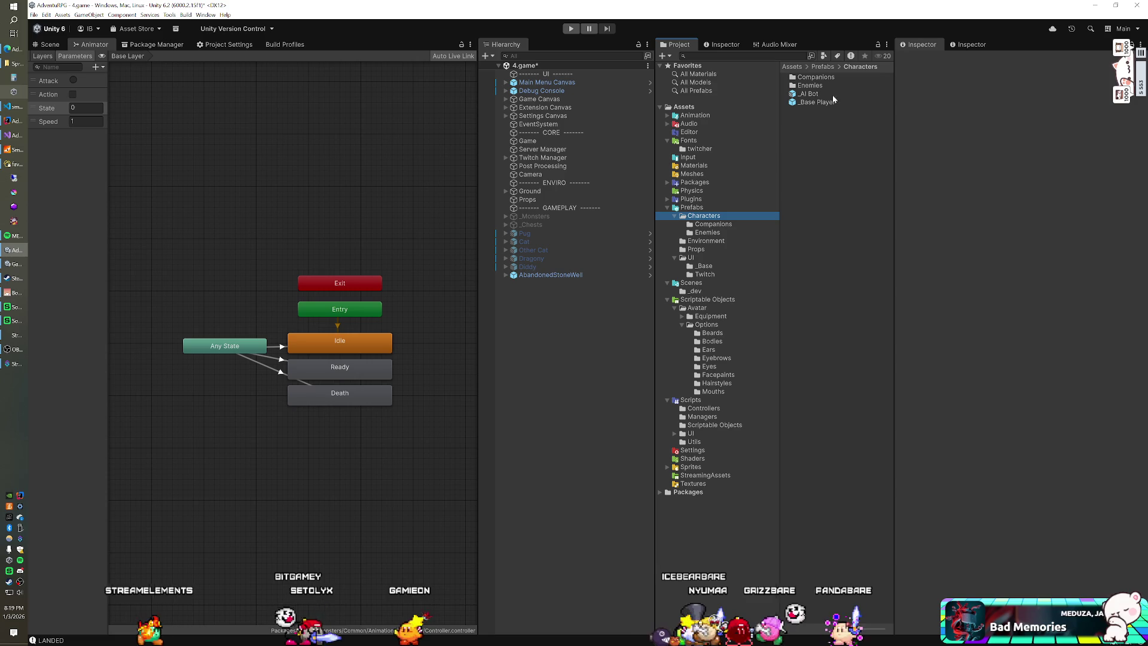
mouse_move(819, 101)
left_mouse_down()
mouse_move(575, 326)
mouse_move(548, 339)
mouse_move(525, 309)
left_mouse_up()
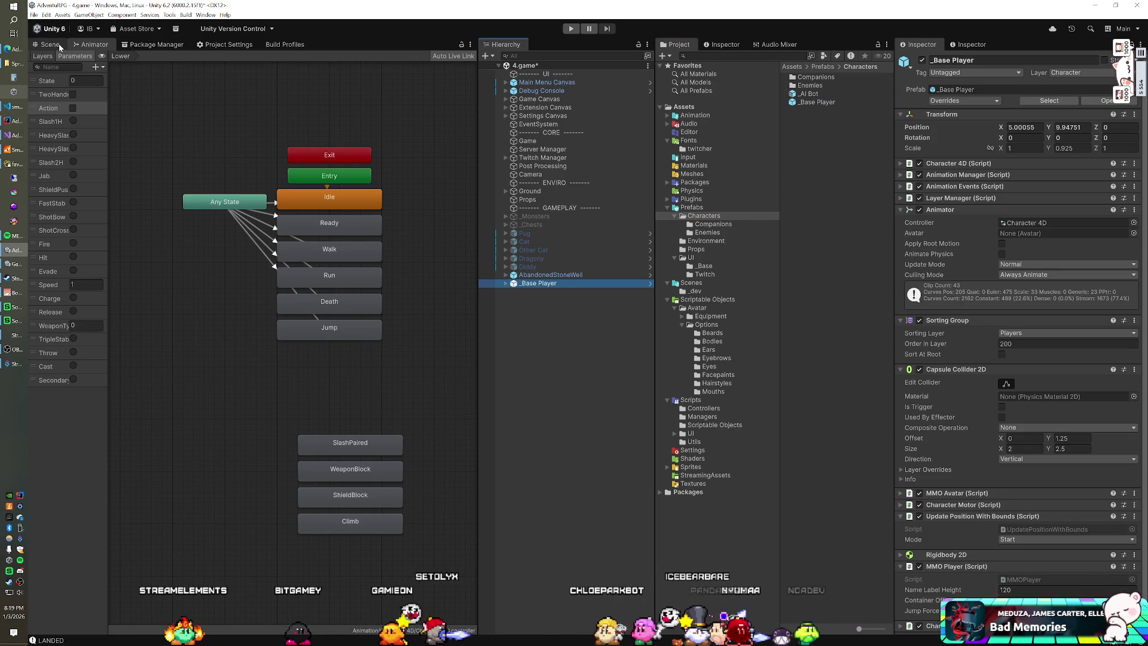
Frame the selected _Base Player in the Scene view with F.
left_click(60, 47)
key("f")
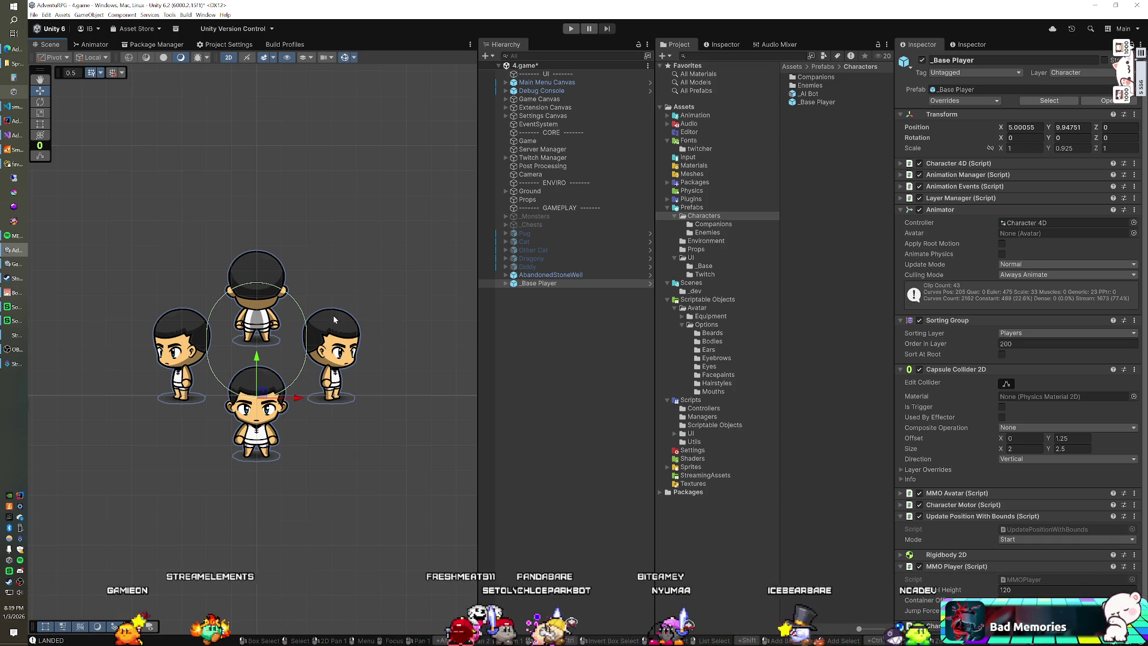
Expand all of _Base Player's nested children down to PrimaryWeapon under HandR.
left_click(503, 283, "alt")
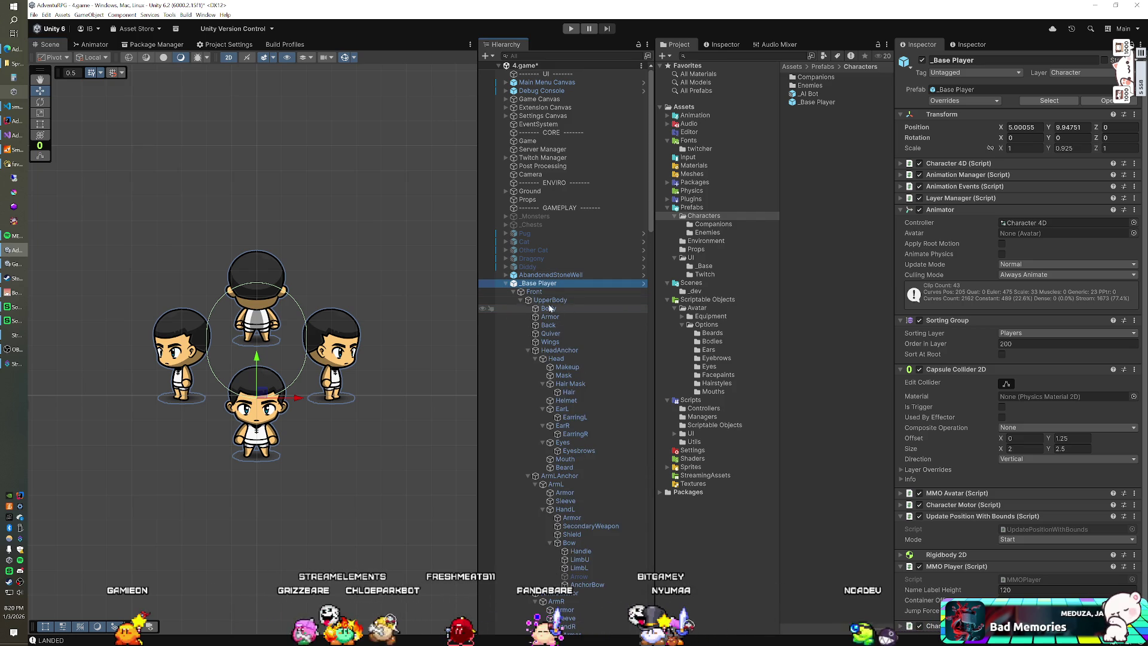
scroll(544, 332, "down", 3)
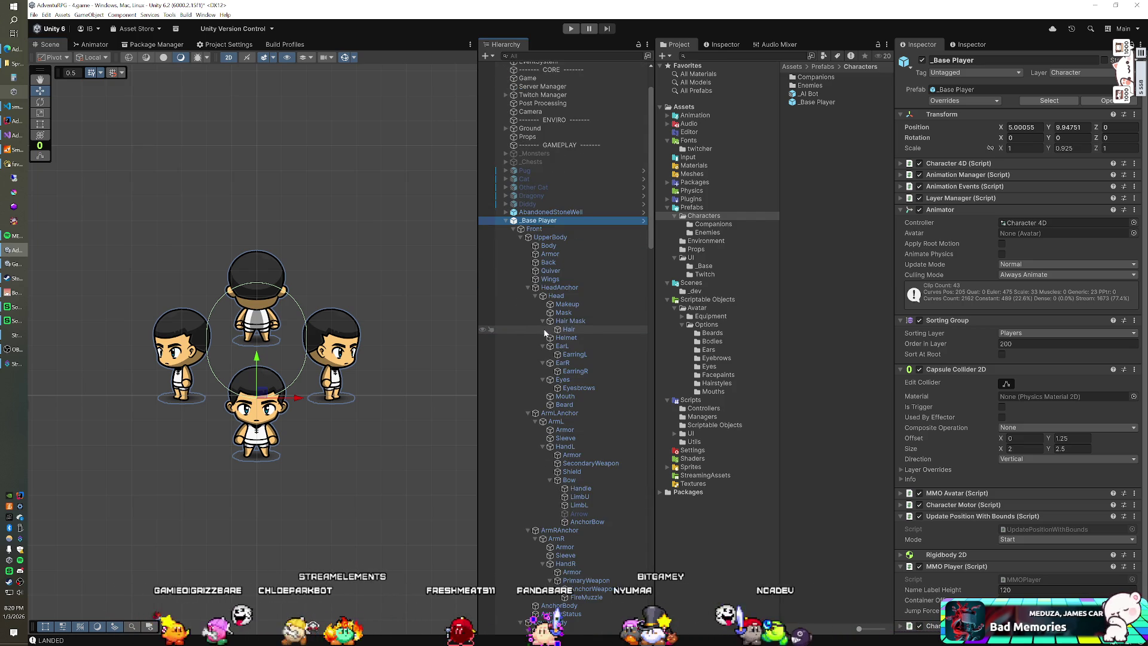
scroll(544, 332, "down", 3)
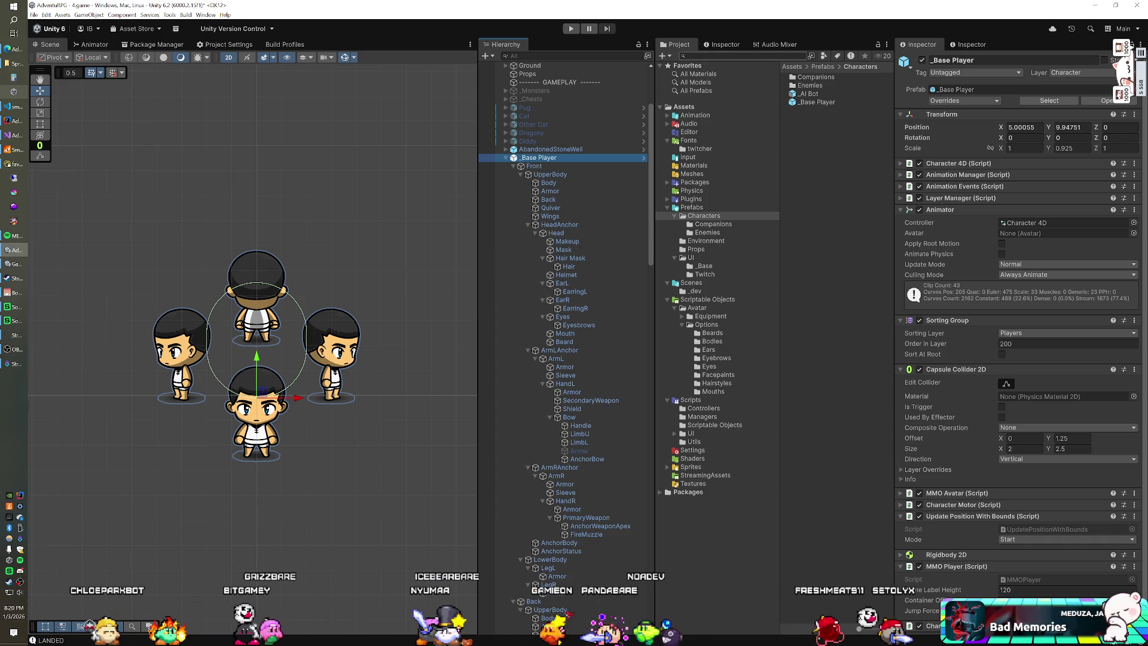
Search the project for 'axe', show results as large thumbnails, and enter play mode.
left_click(741, 56)
type("aaxe")
left_click(686, 55)
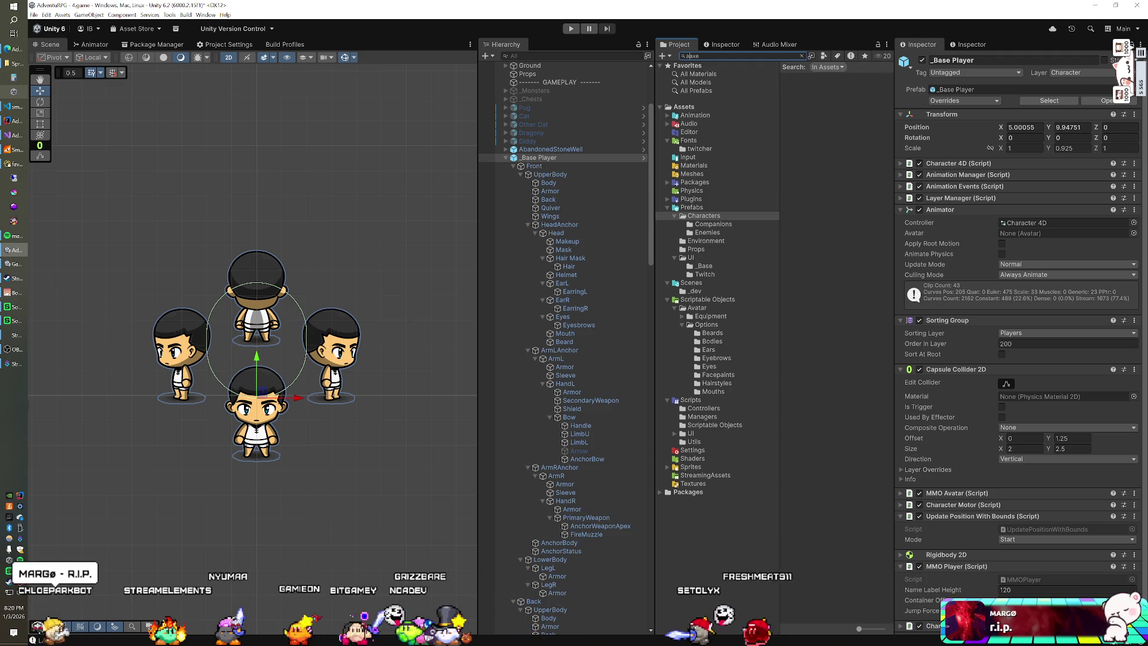
key("BackSpace")
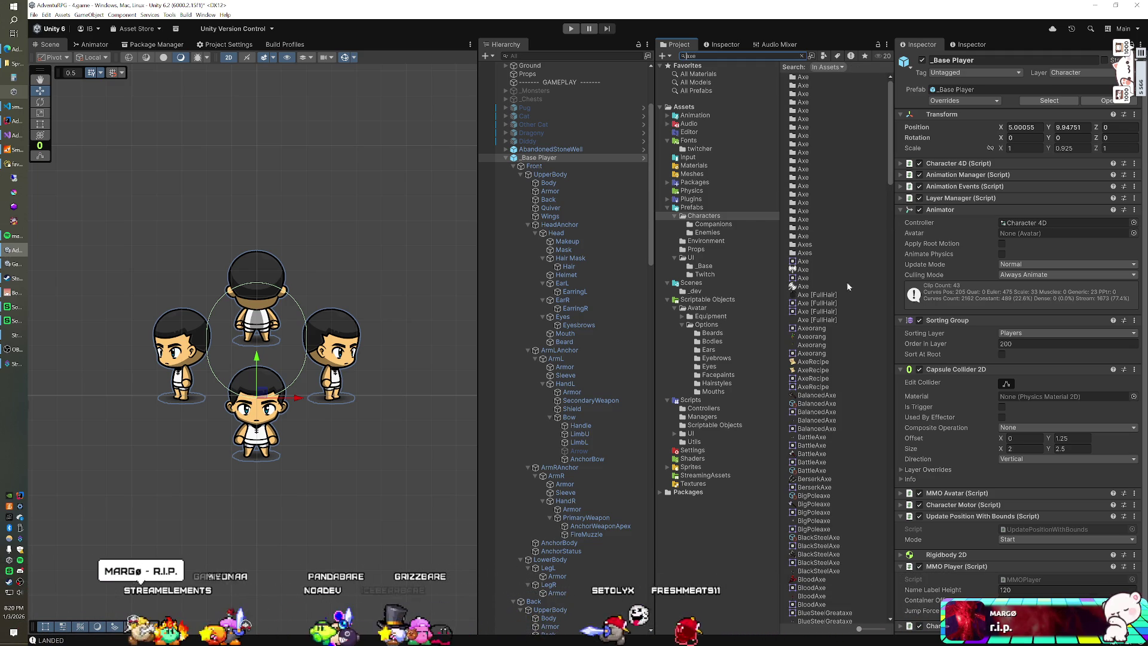
left_click(876, 630)
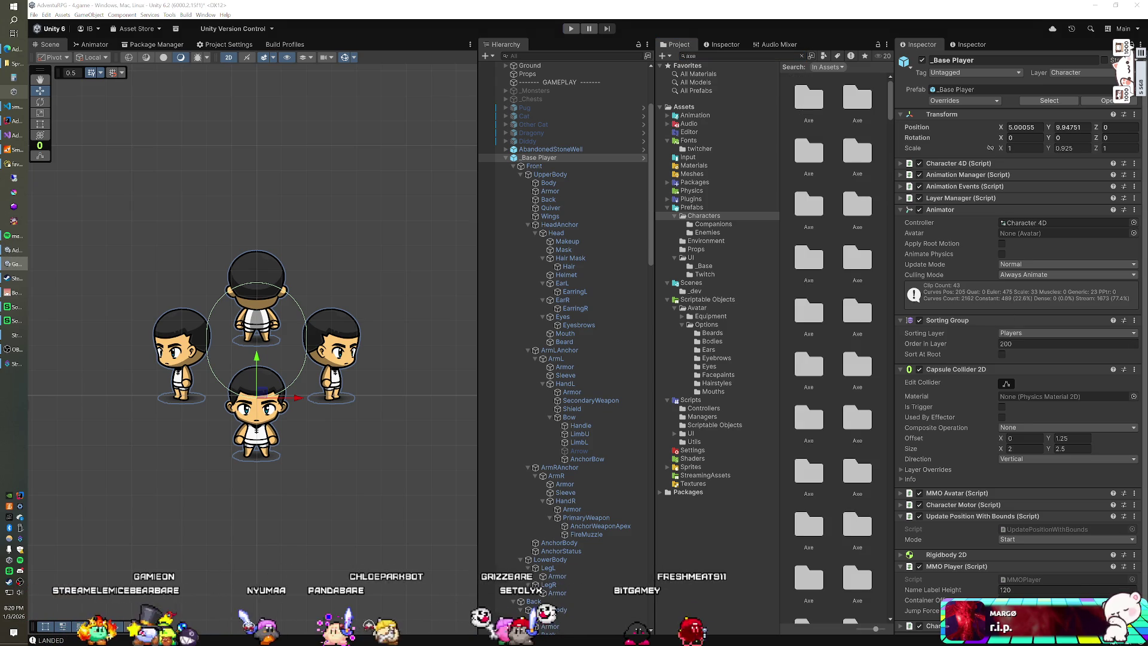
key("ctrl+p")
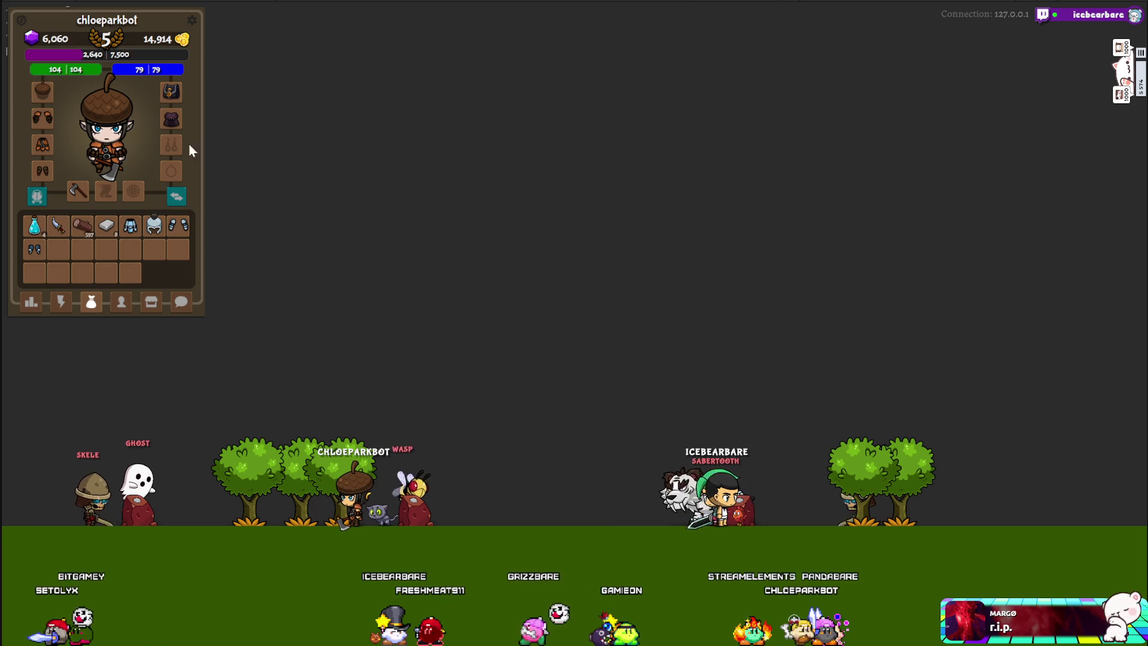
Show the equipped Woodman Axe's item details (Poor 1H Axe).
left_click(81, 196)
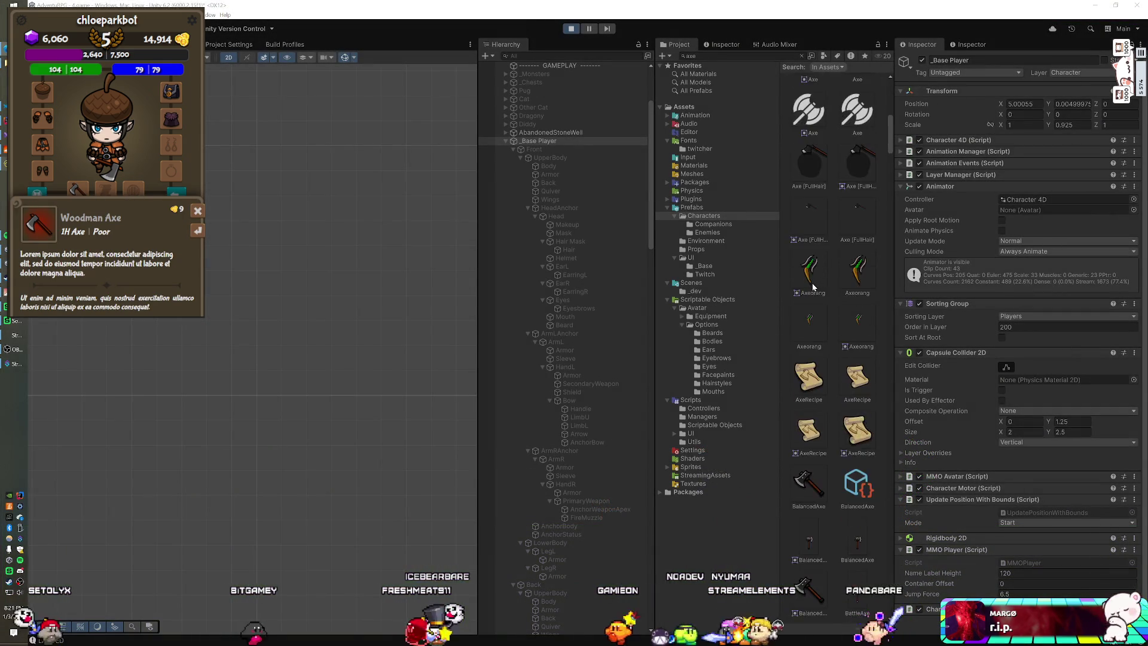
Filter the Project assets to 'woodman'.
scroll(813, 288, "down", 3)
key("ctrl+f")
type("wo")
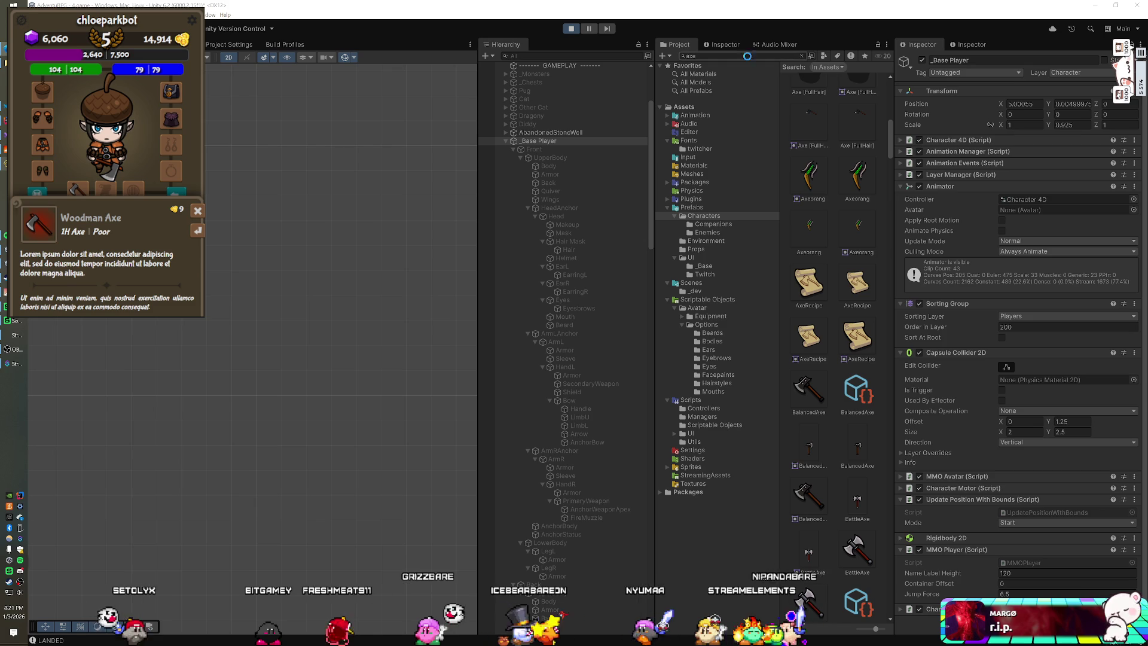
type("odman")
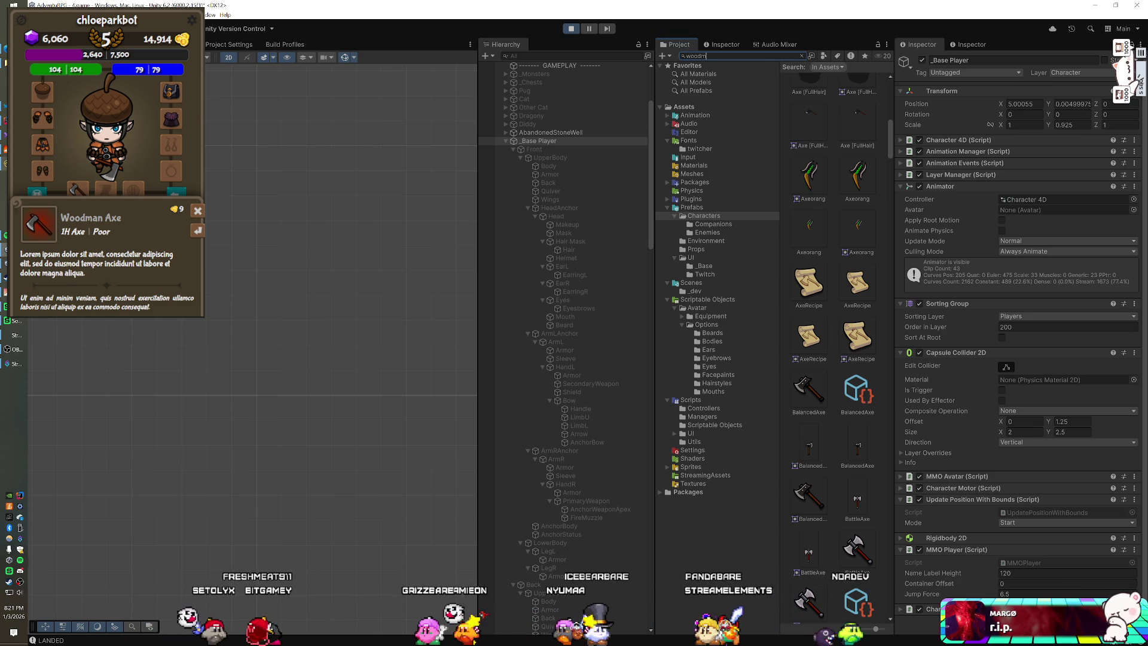
Compare the WoodmanAxe texture and sprite import settings, ending on the small sprite, then stop play mode.
left_click(810, 120)
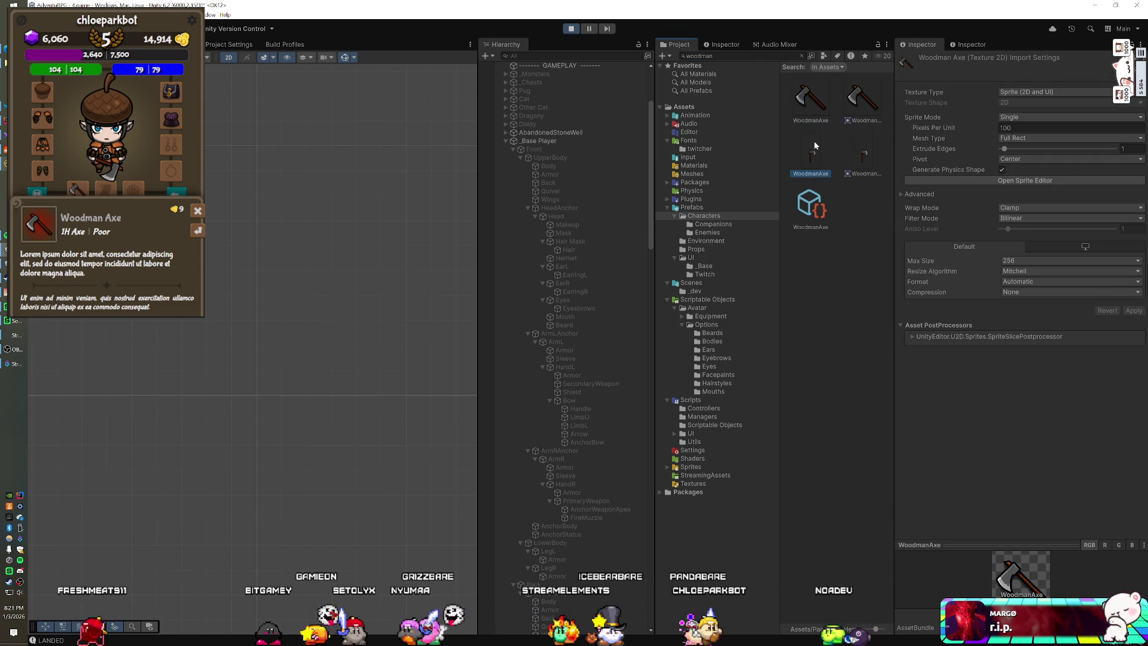
left_click(815, 144)
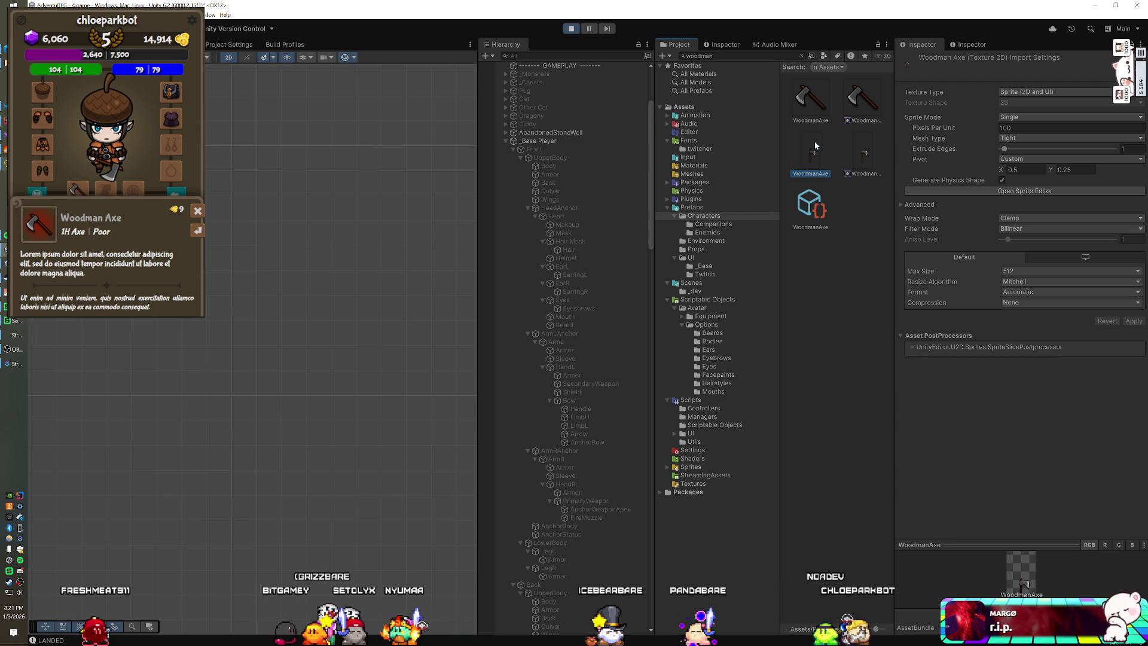
left_click(814, 112)
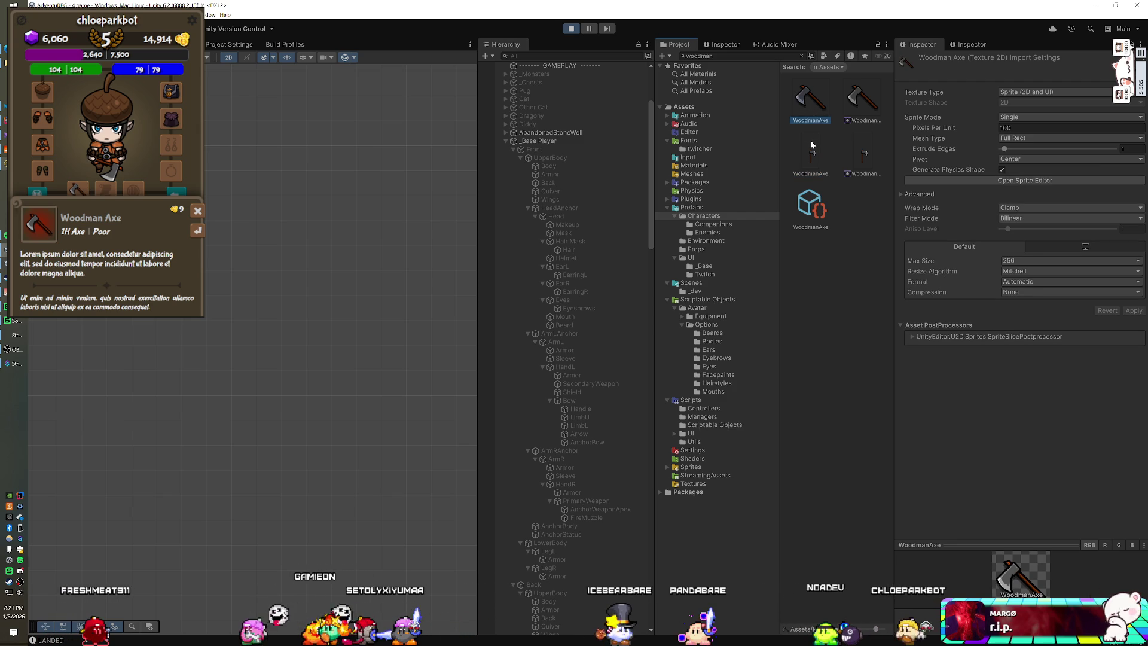
left_click(810, 140)
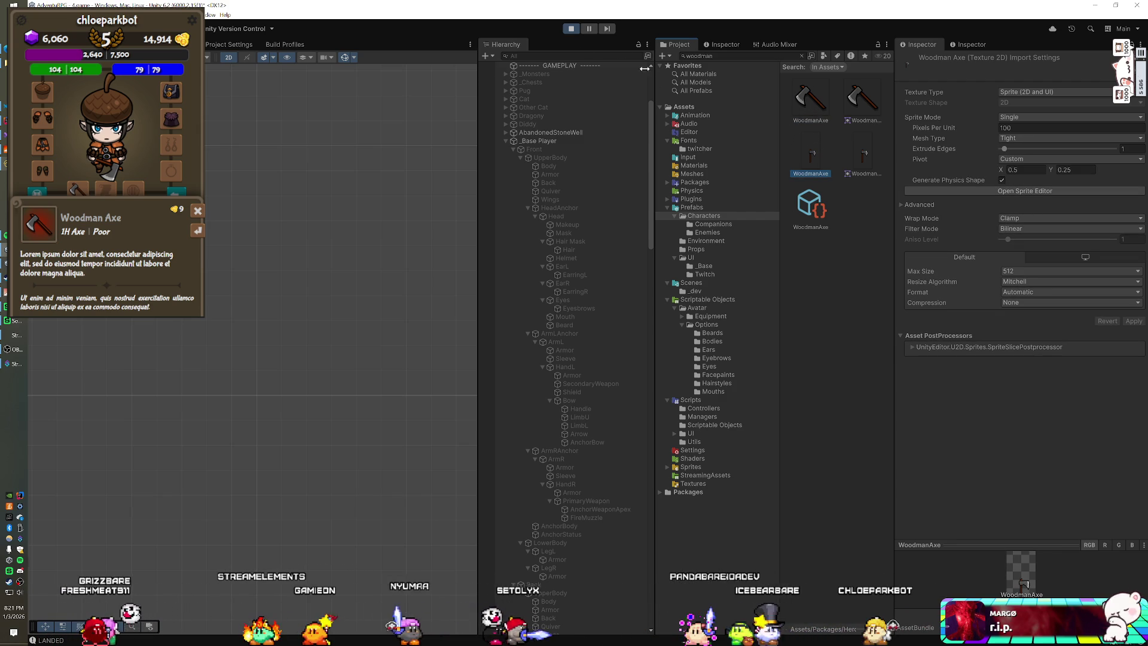
left_click(568, 28)
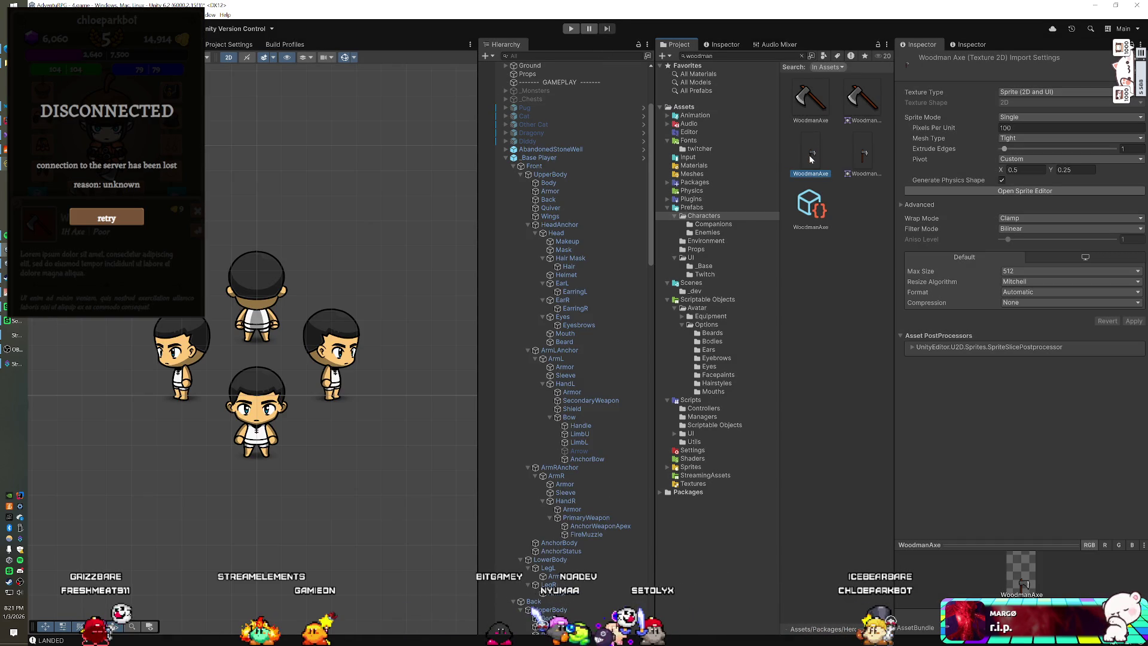
Restart play mode, collapse _Base Player and expand the spawned _Base Player(Clone).
scroll(603, 353, "down", 1)
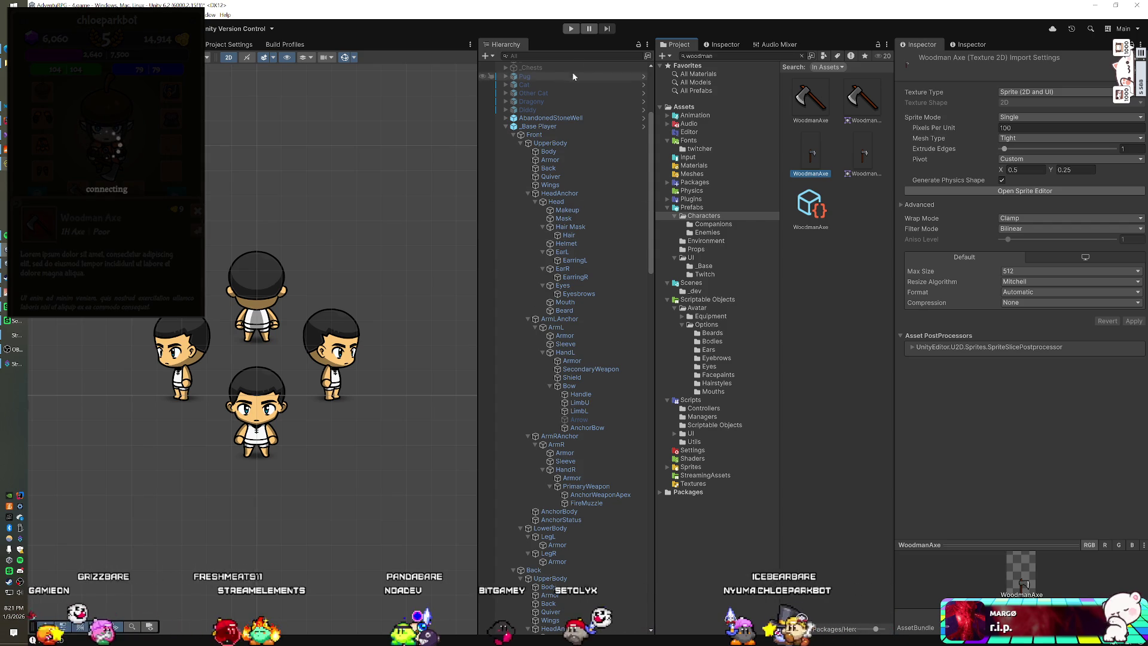
left_click(571, 28)
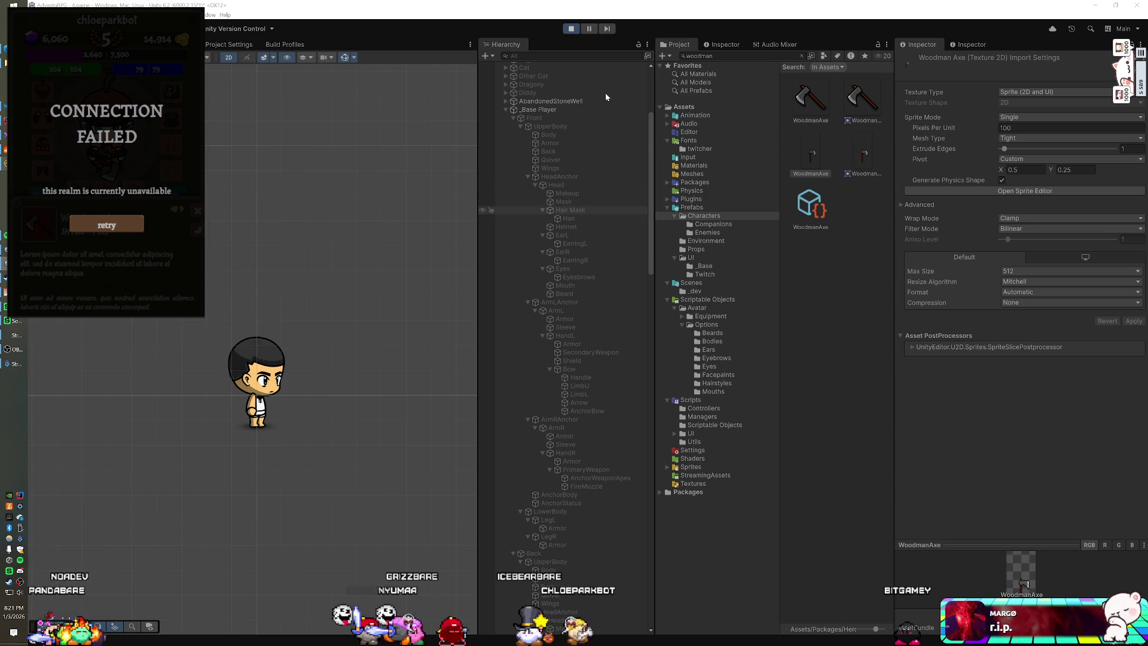
left_click(506, 110)
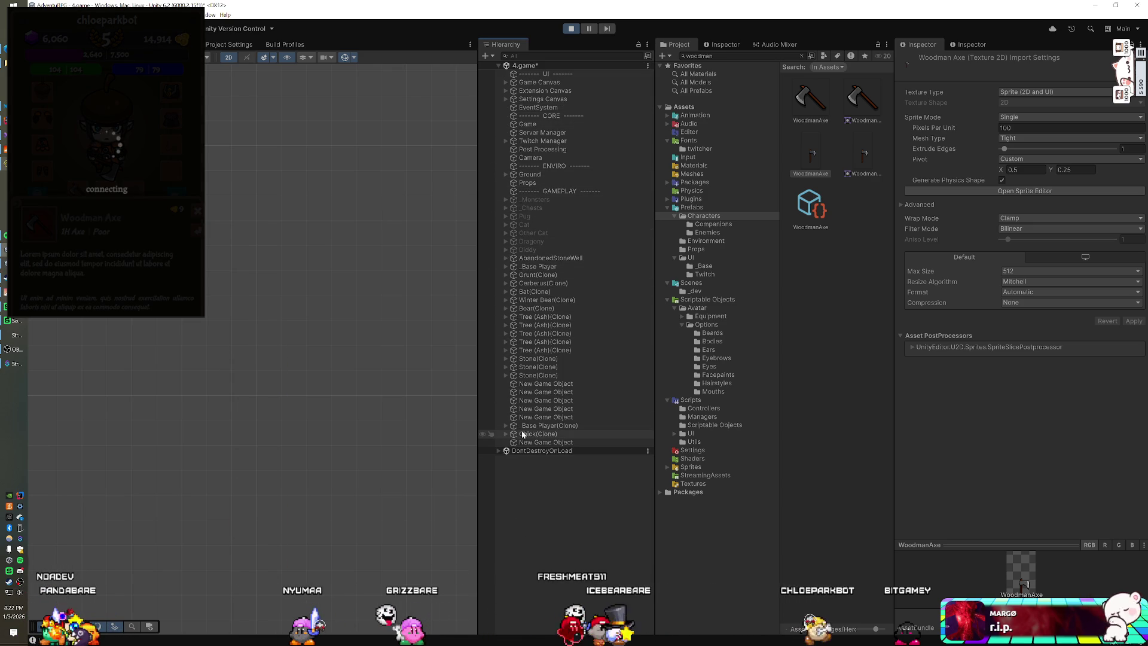
left_click(505, 425)
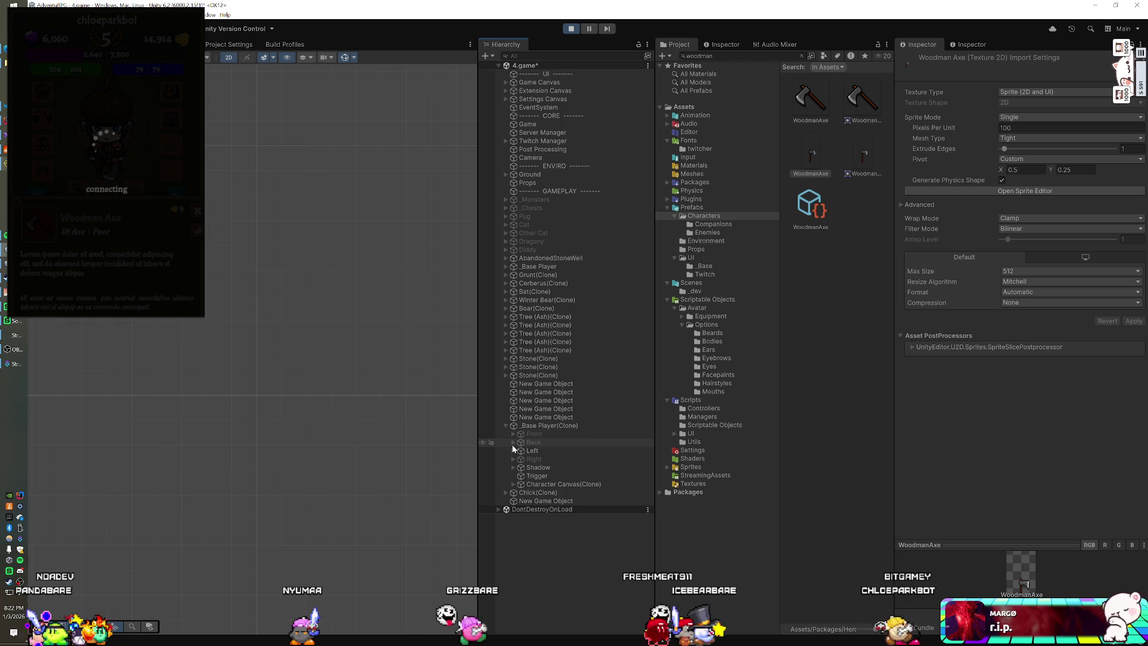
Select the clone's Left side and frame it in the Scene view.
left_click(572, 450)
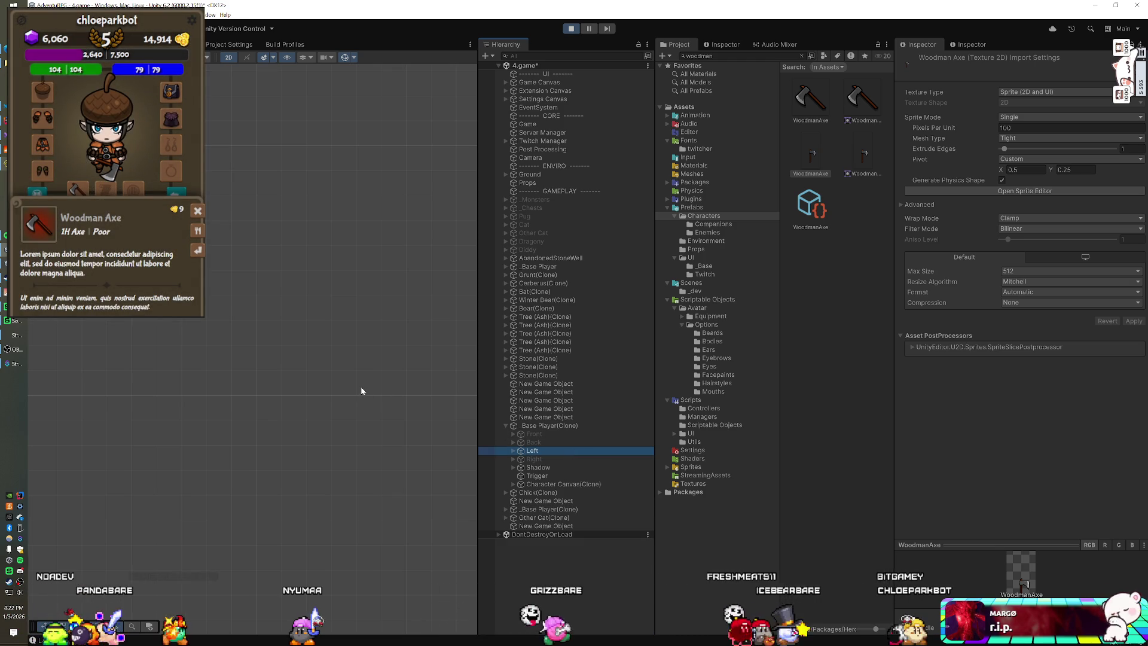
key("f")
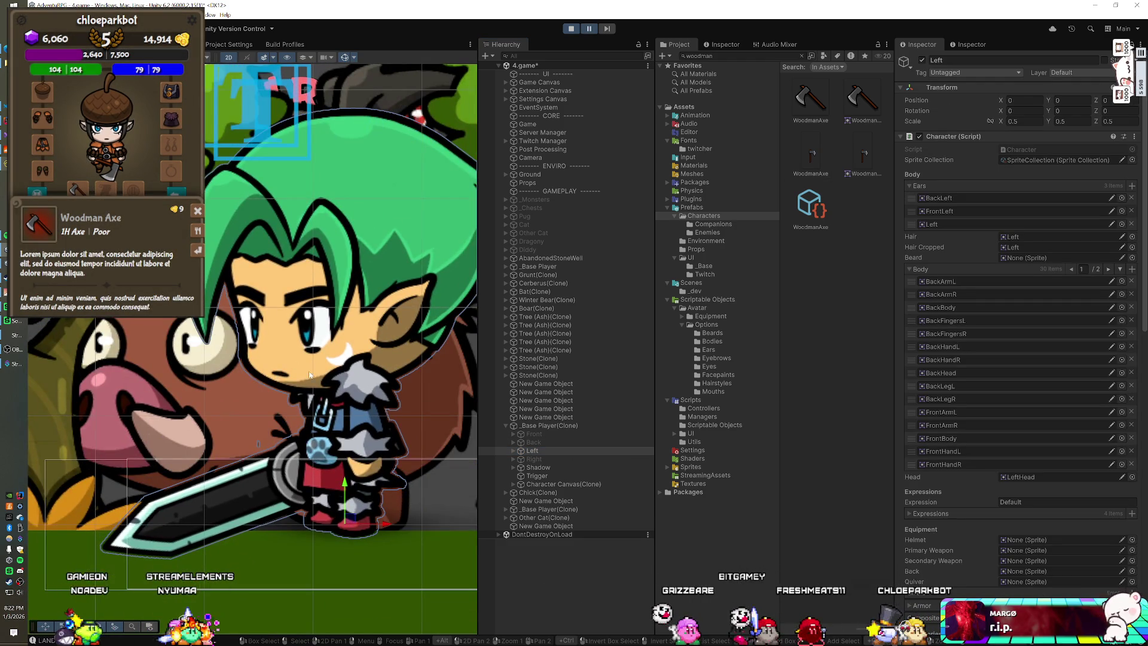
scroll(306, 367, "down", 10)
scroll(314, 387, "down", 5)
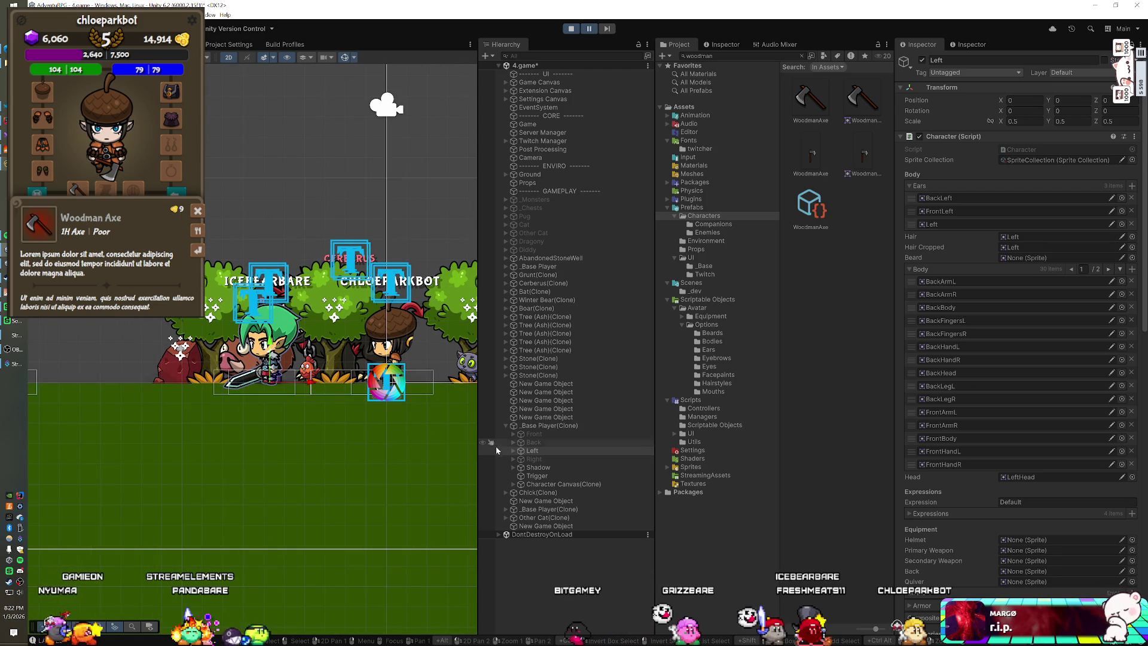
Expand Left > UpperBody > ArmRAnchor > HandR and select PrimaryWeapon with its BerserkerBlade sprite.
left_click(513, 450)
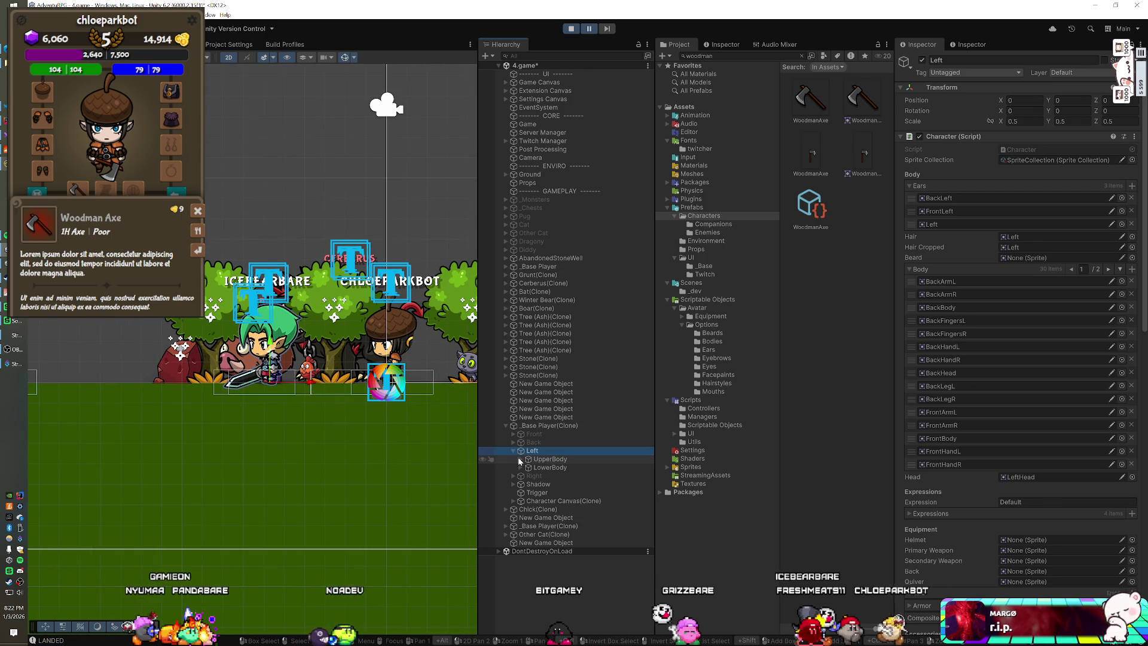
left_click(520, 458)
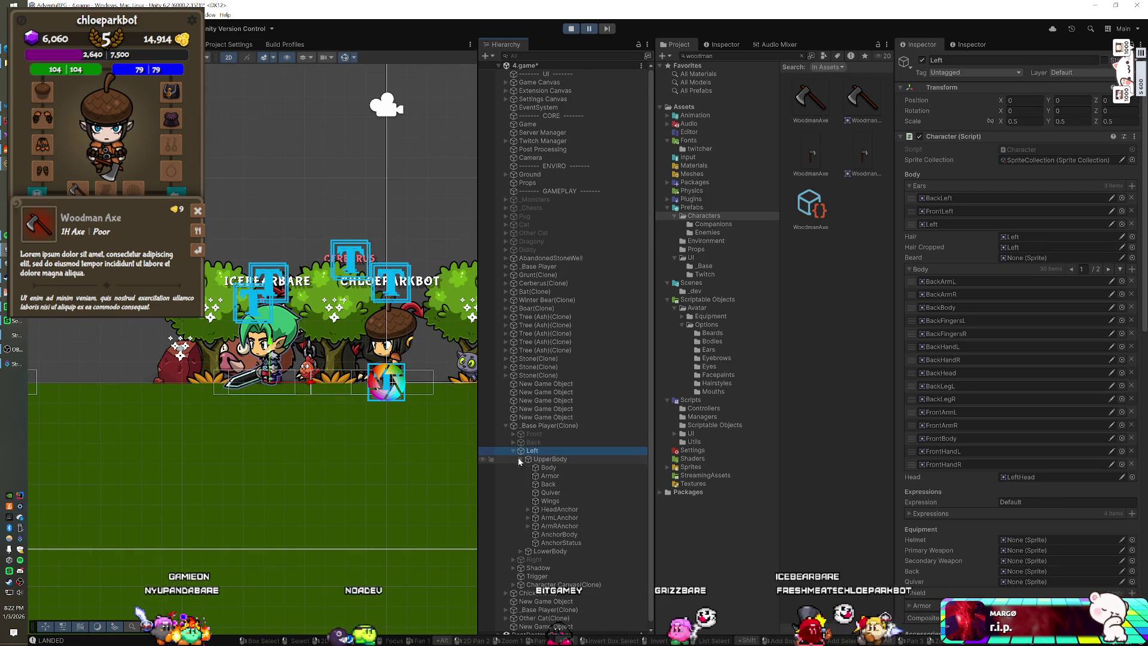
left_click(527, 525)
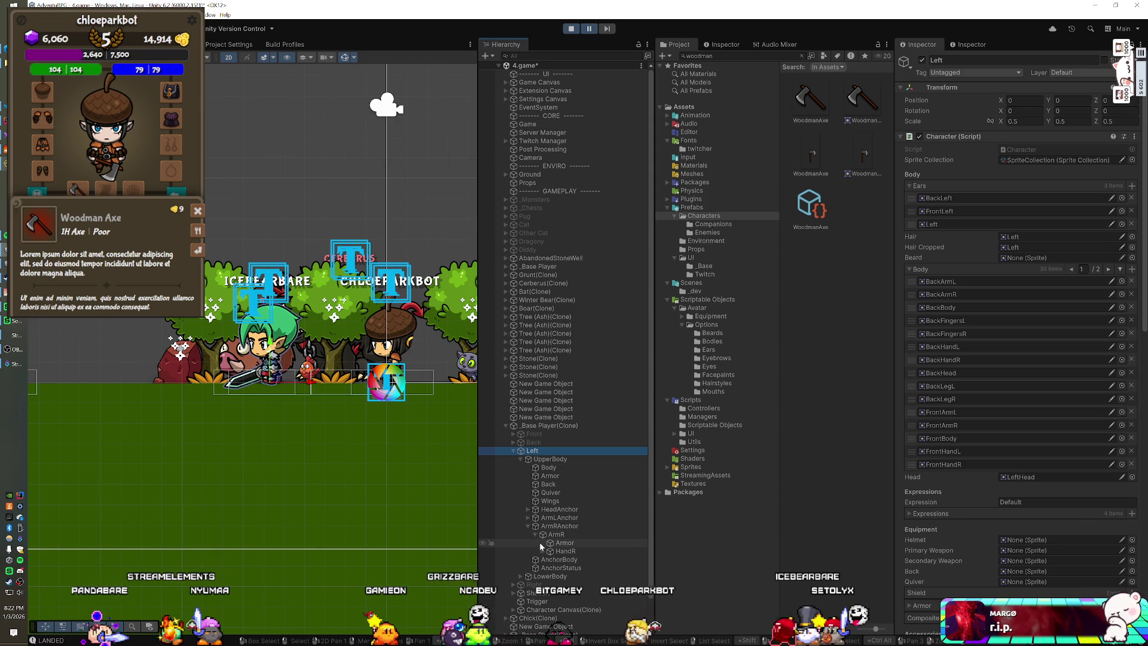
left_click(542, 549)
scroll(557, 544, "down", 2)
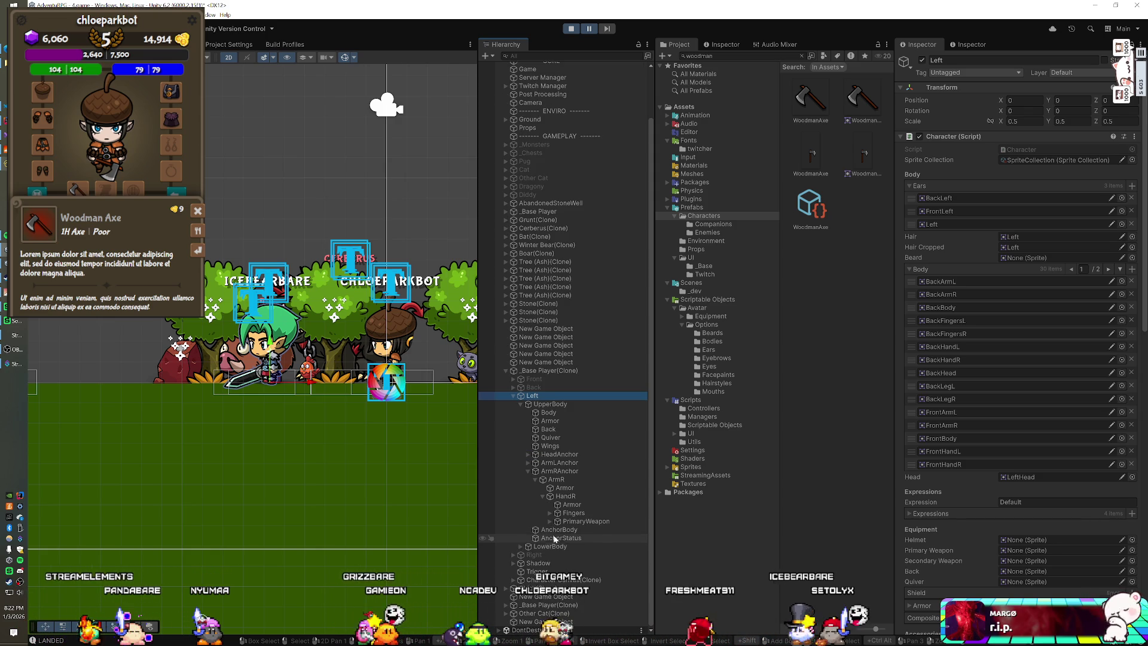
left_click(549, 521)
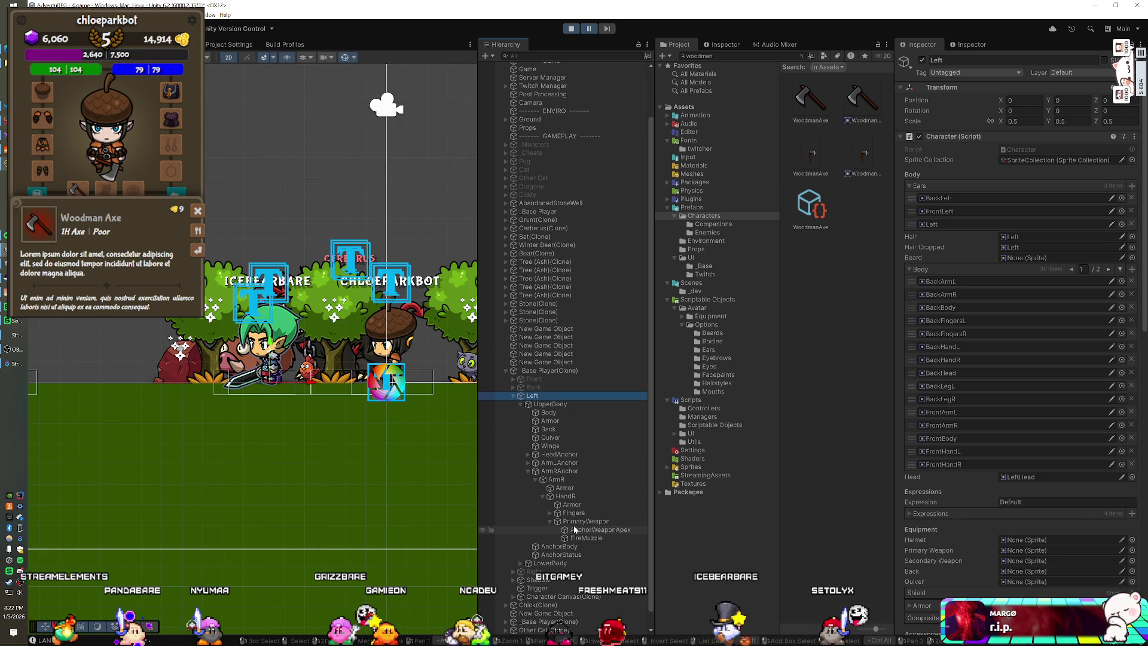
left_click(576, 522)
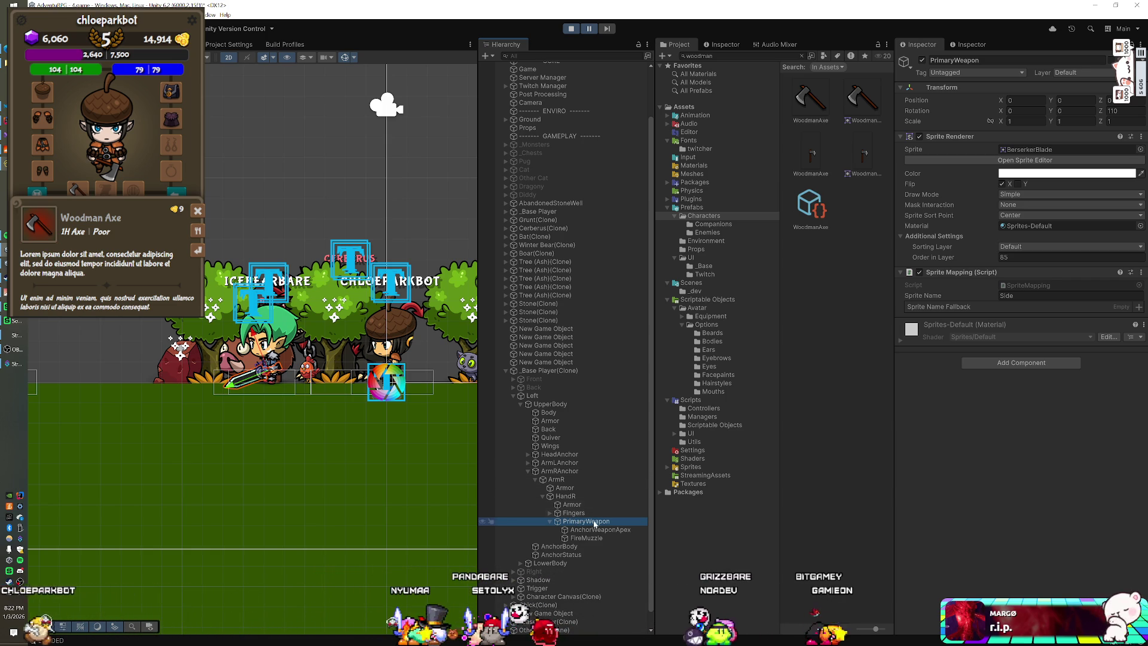
right_click(592, 525)
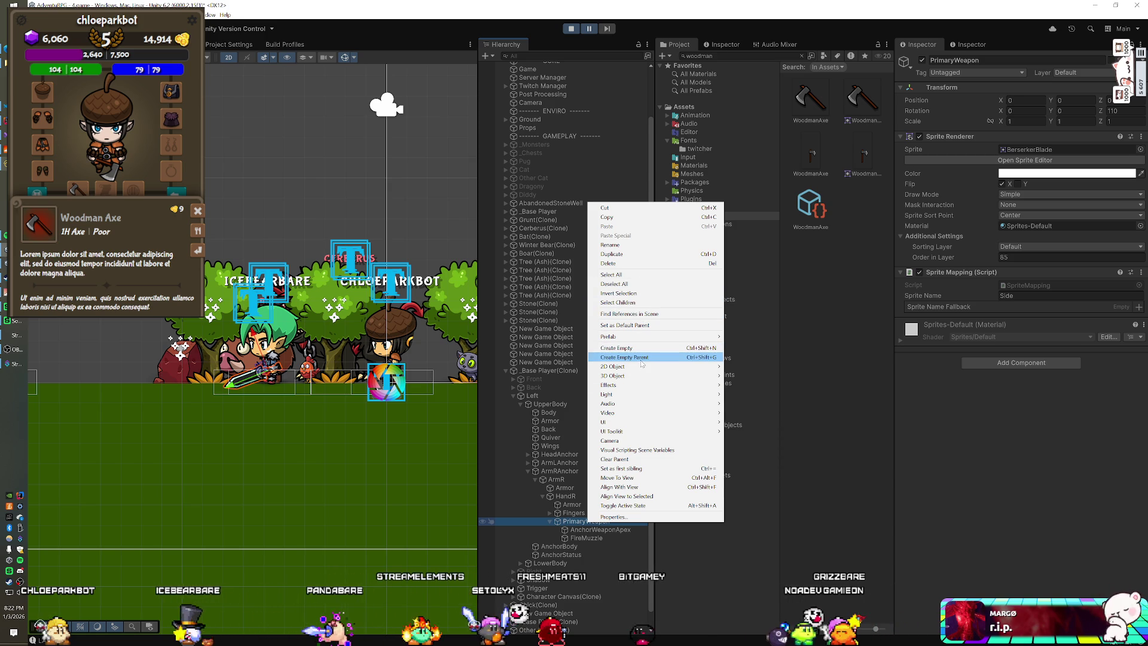
Add a 2D Sprites > Square object under the clone's Left-side PrimaryWeapon.
mouse_move(640, 367)
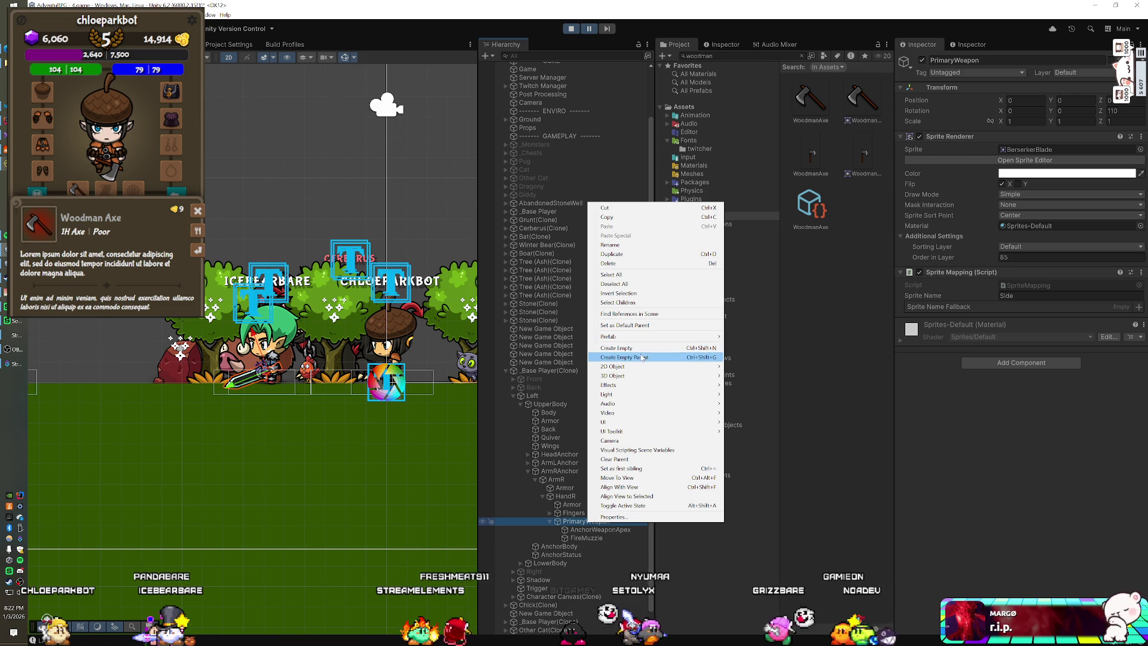
mouse_move(752, 366)
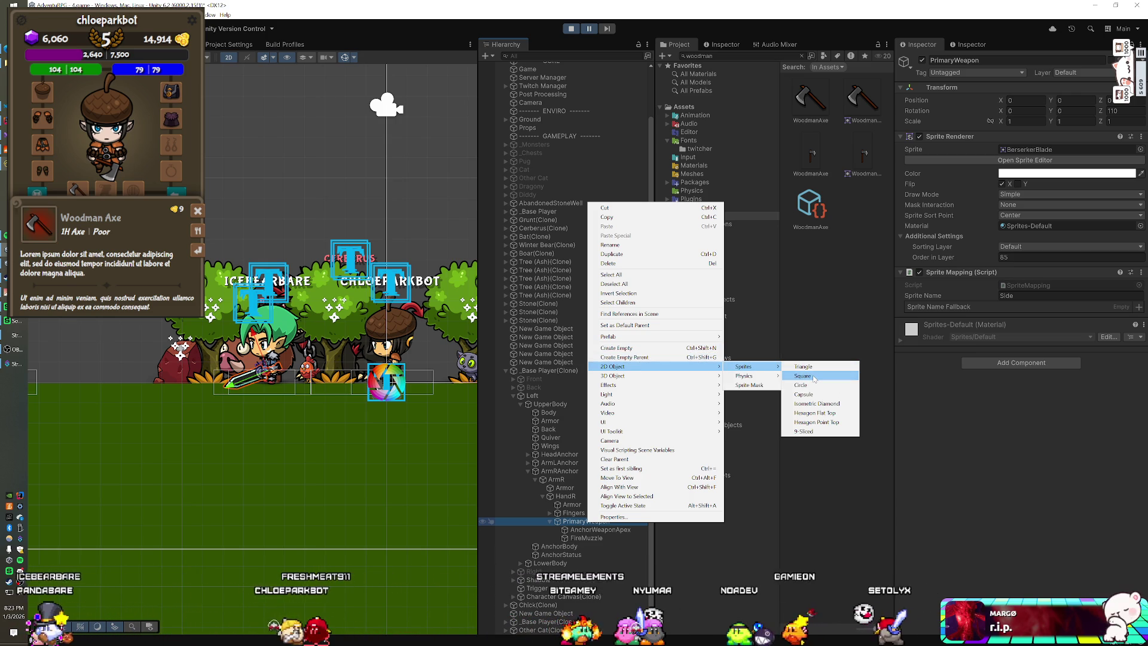
left_click(813, 377)
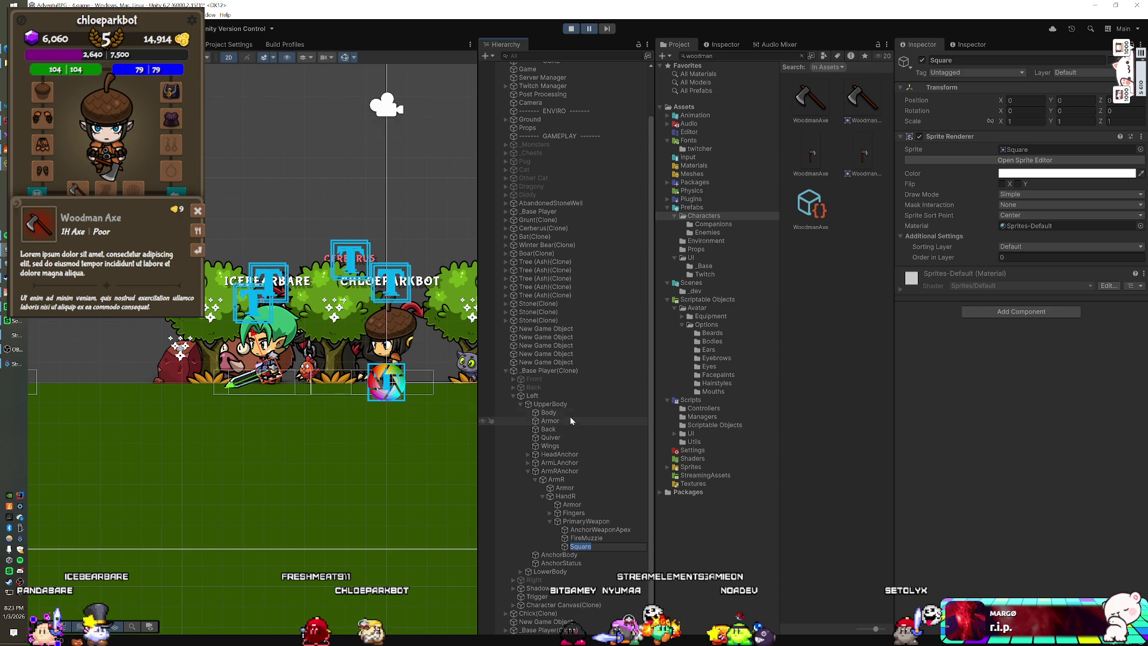
Give the new square the WoodmanAxe sprite with Flip X, and disable PrimaryWeapon's own Sprite Renderer.
left_click(1035, 150)
left_click_drag(1034, 153, 1034, 154)
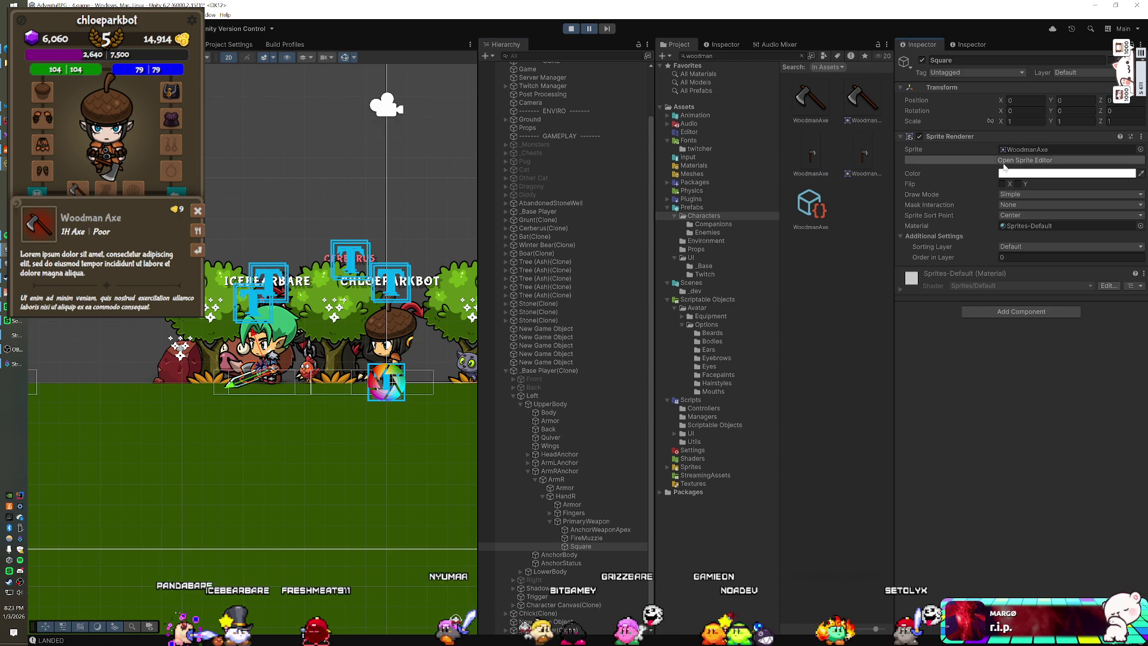
scroll(310, 401, "up", 3)
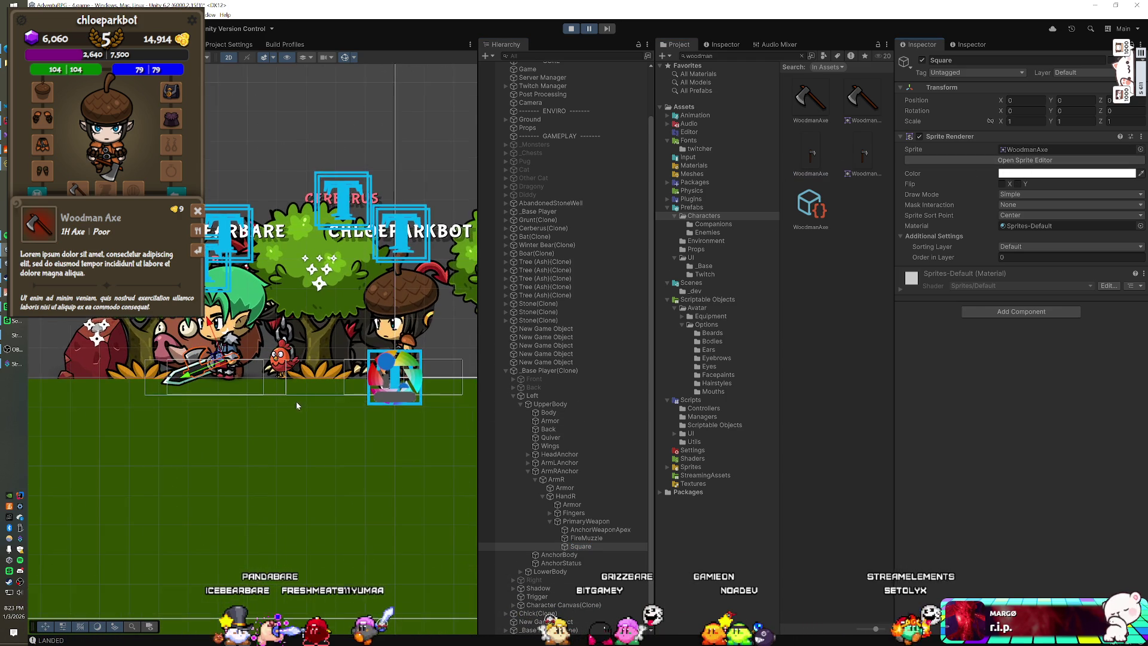
scroll(385, 379, "up", 2)
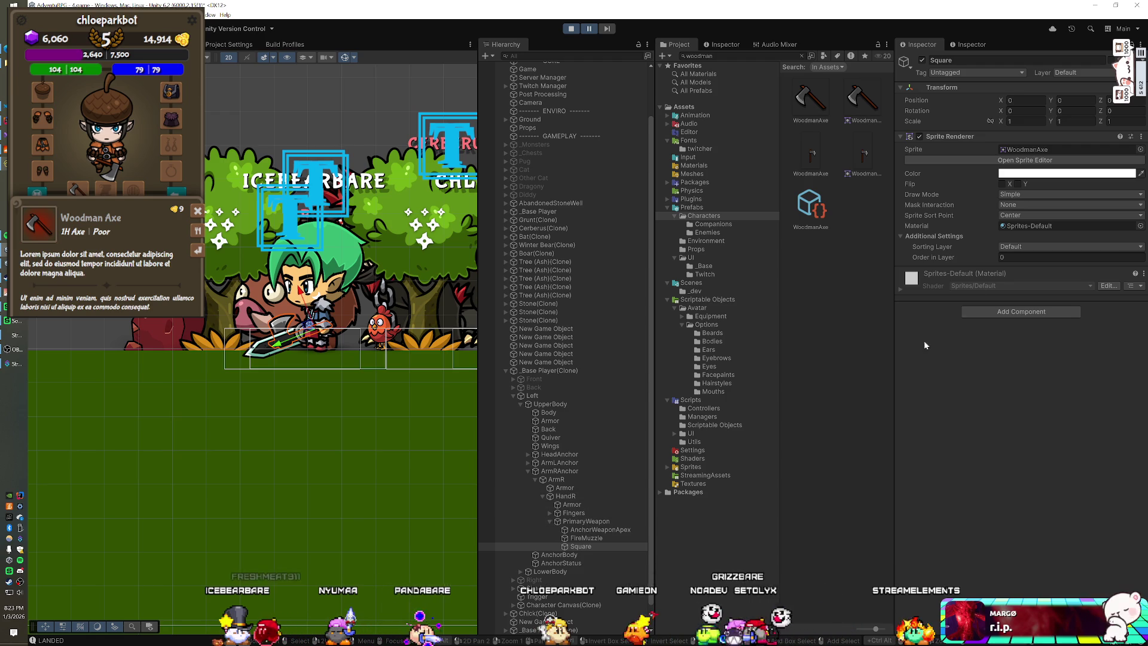
left_click(1001, 184)
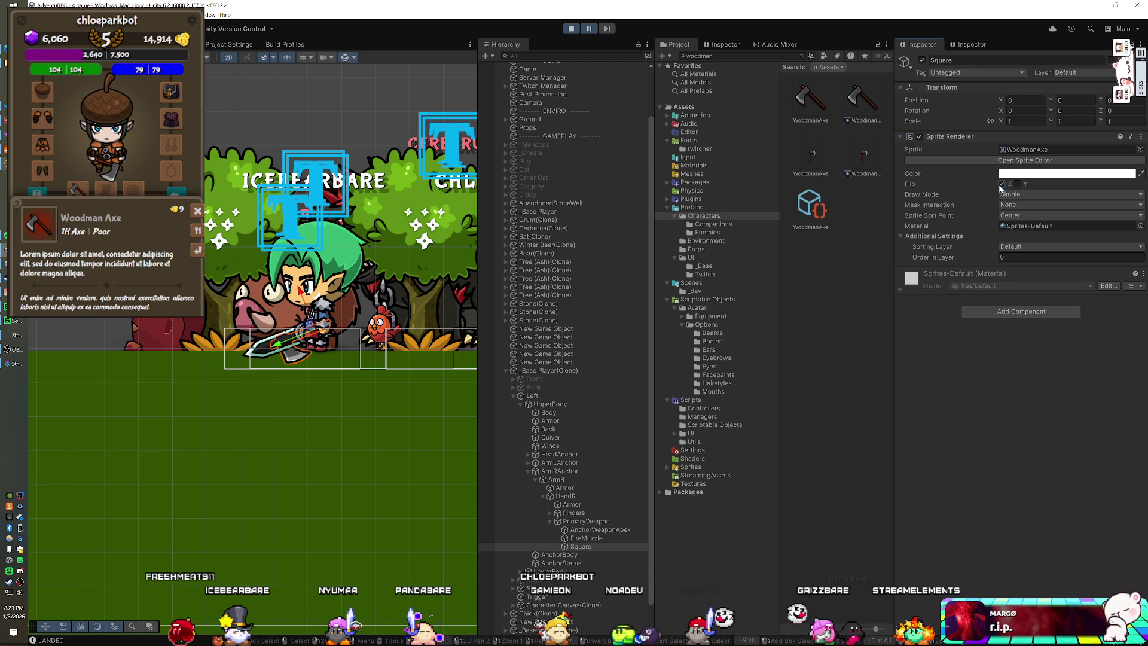
left_click(592, 521)
left_click(919, 137)
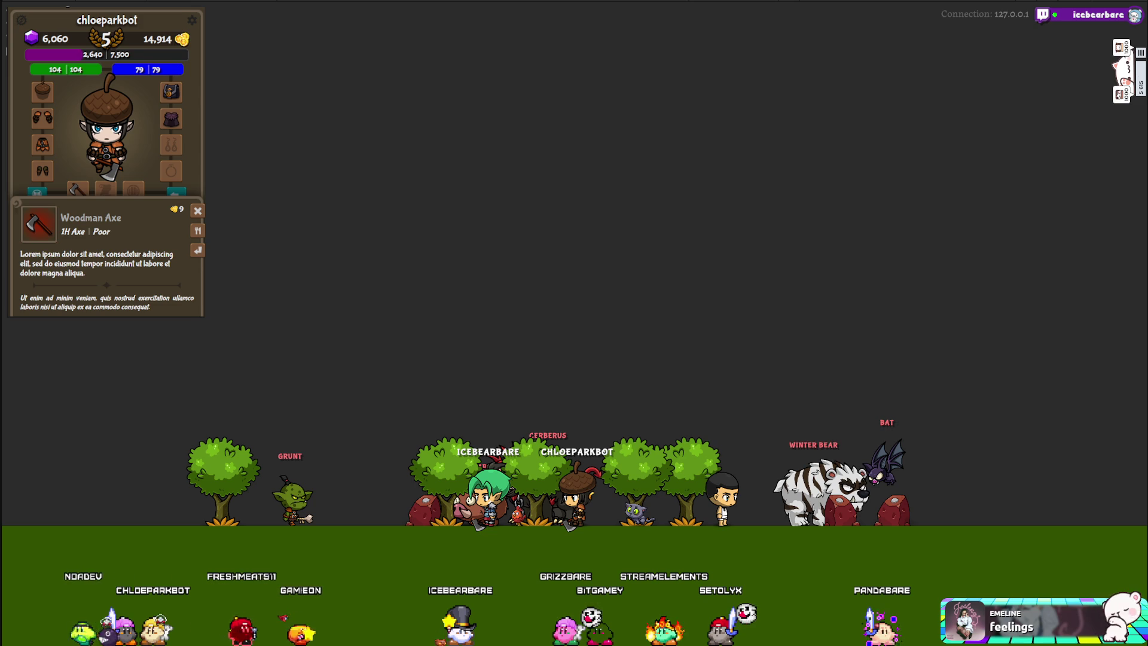
Return from the full-screen game to the editor and reselect PrimaryWeapon.
key("alt+Tab")
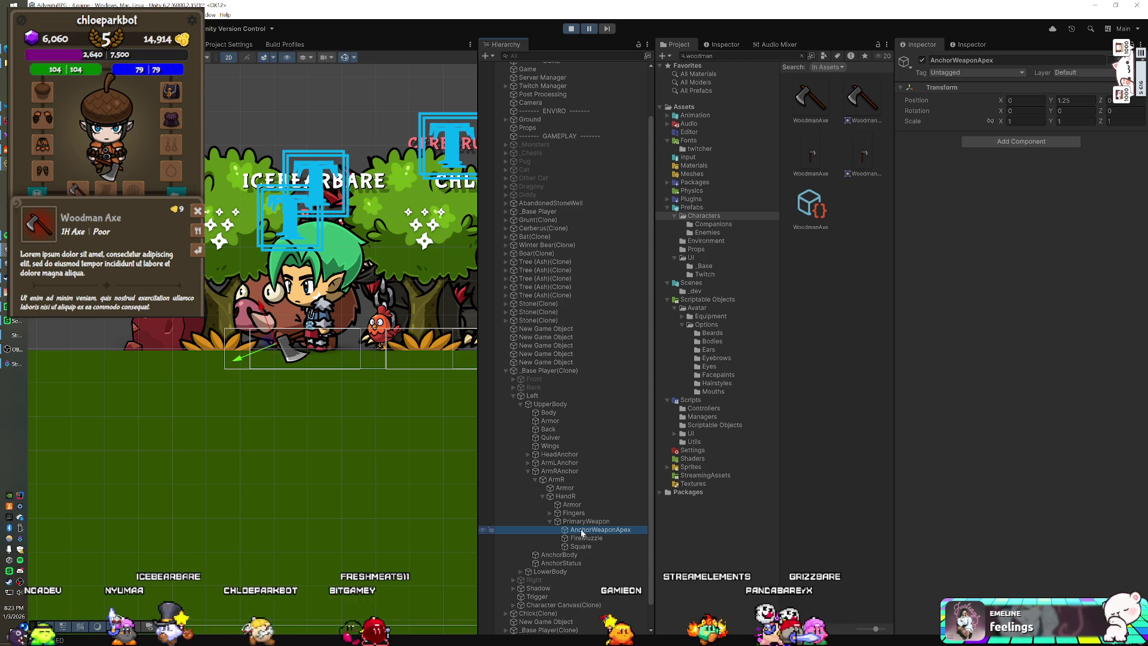
left_click(583, 521)
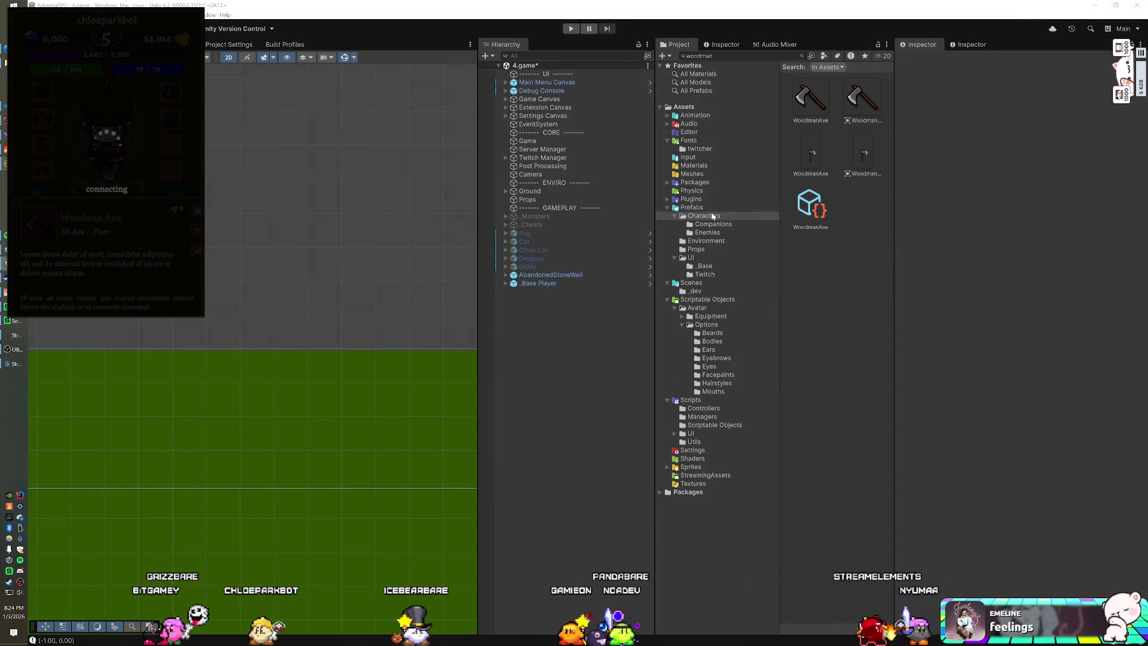
Search the Project for 'woodman' and expand the _Base Player prefab down to its Left side.
left_click(719, 55)
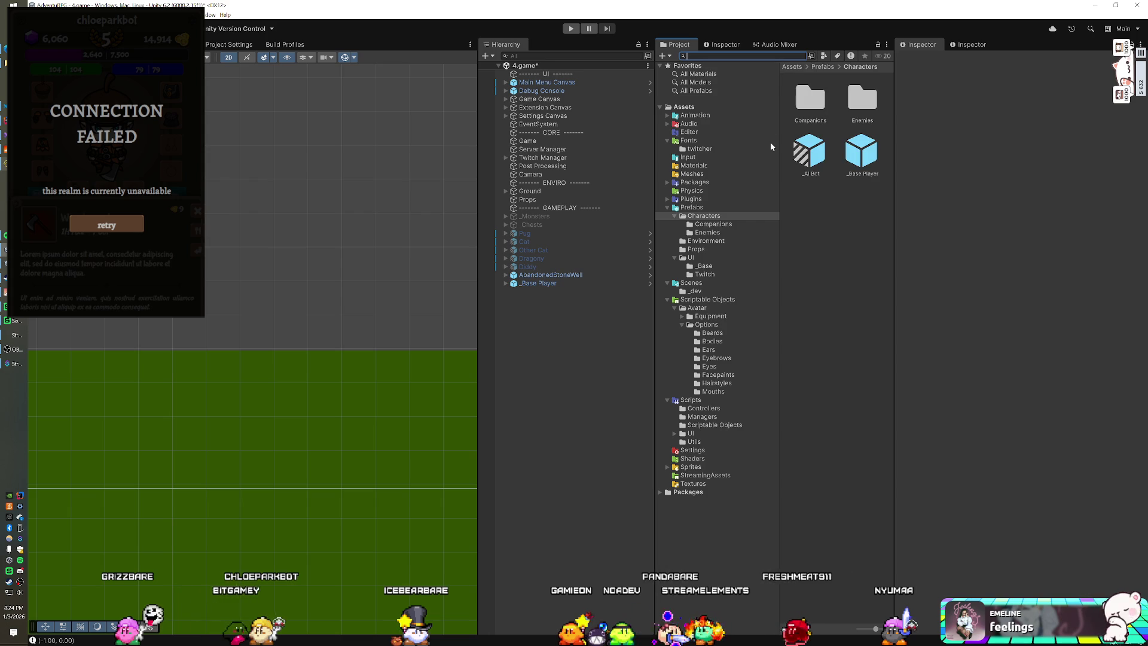
type("woodman")
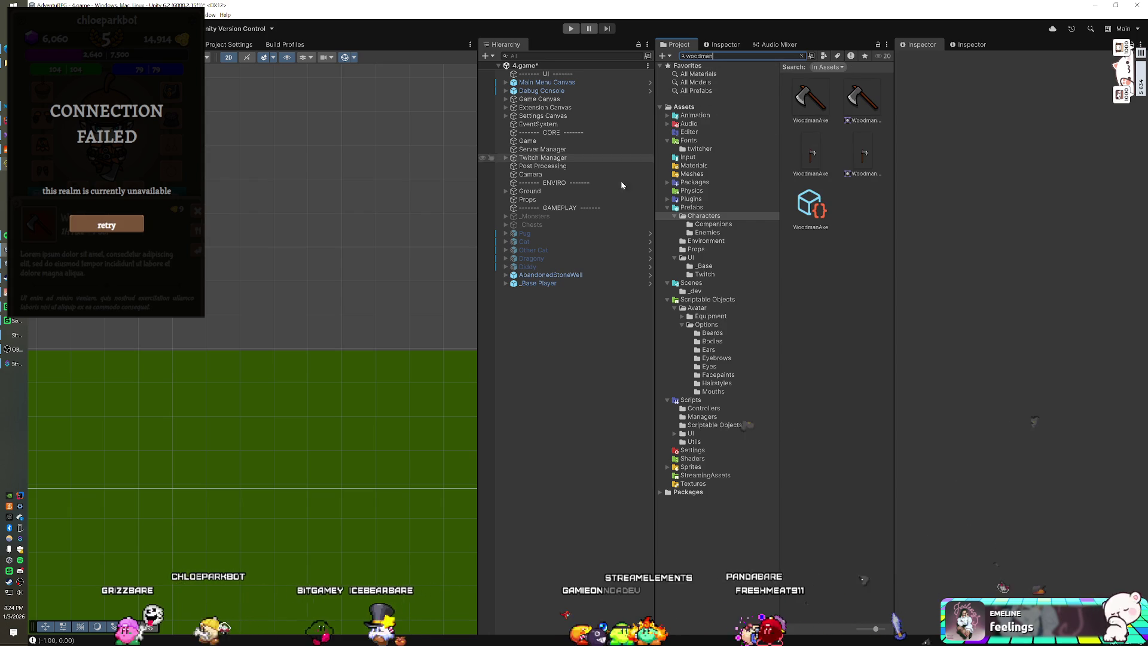
left_click(506, 283)
left_click(513, 291)
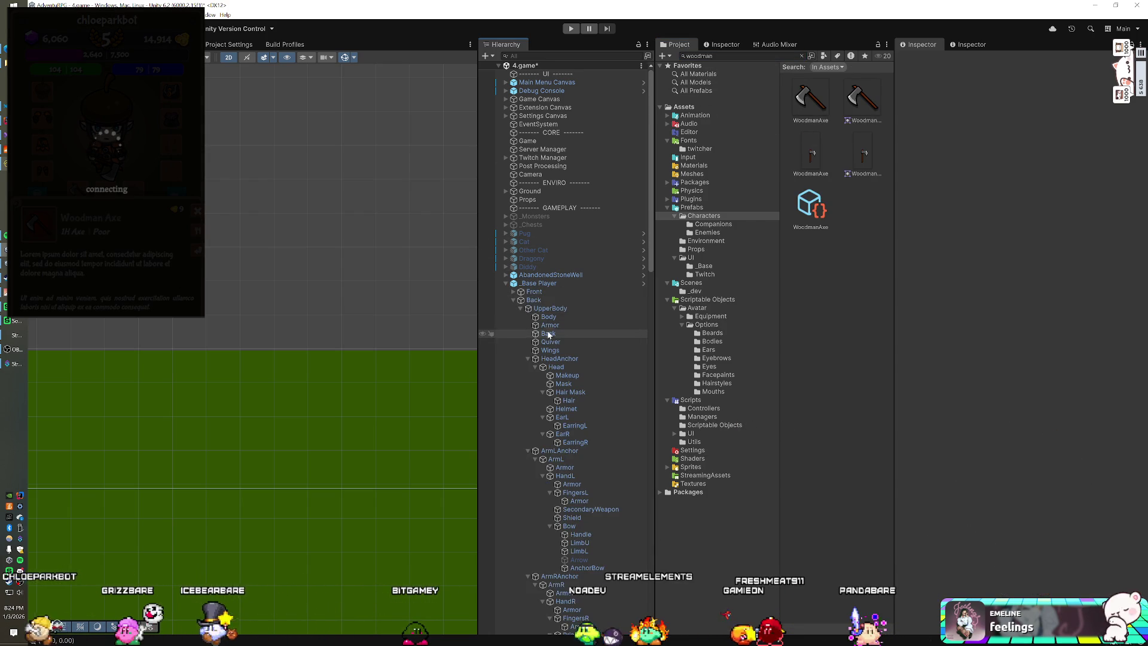
left_click(513, 299)
left_click(513, 300)
left_click(513, 307)
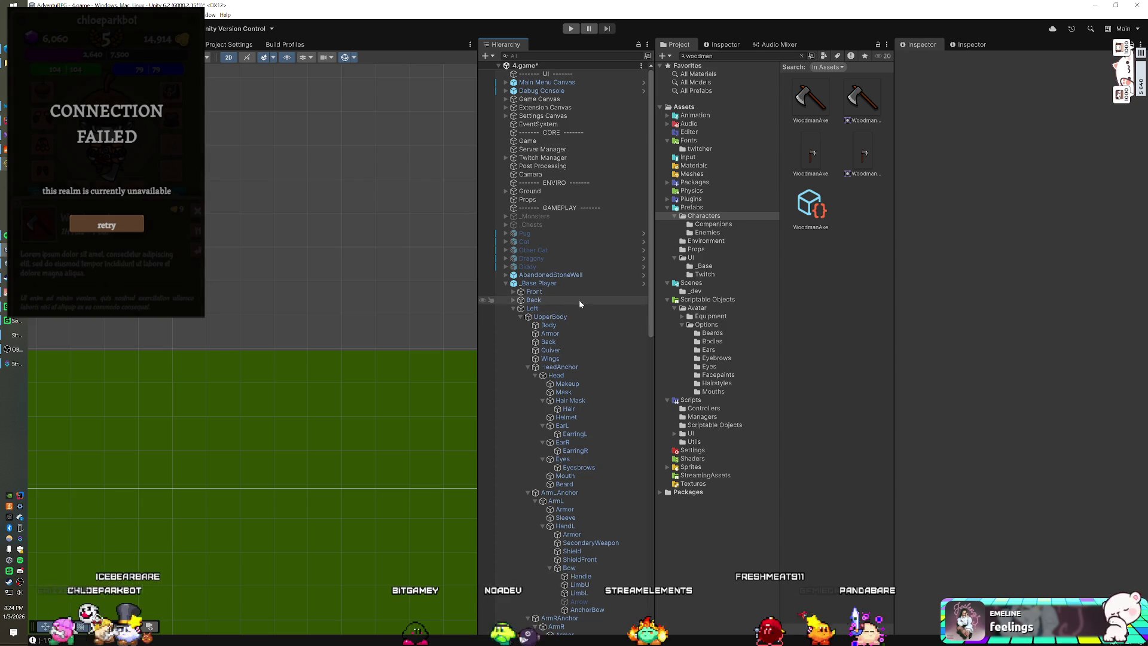
scroll(583, 335, "down", 3)
scroll(586, 343, "down", 1)
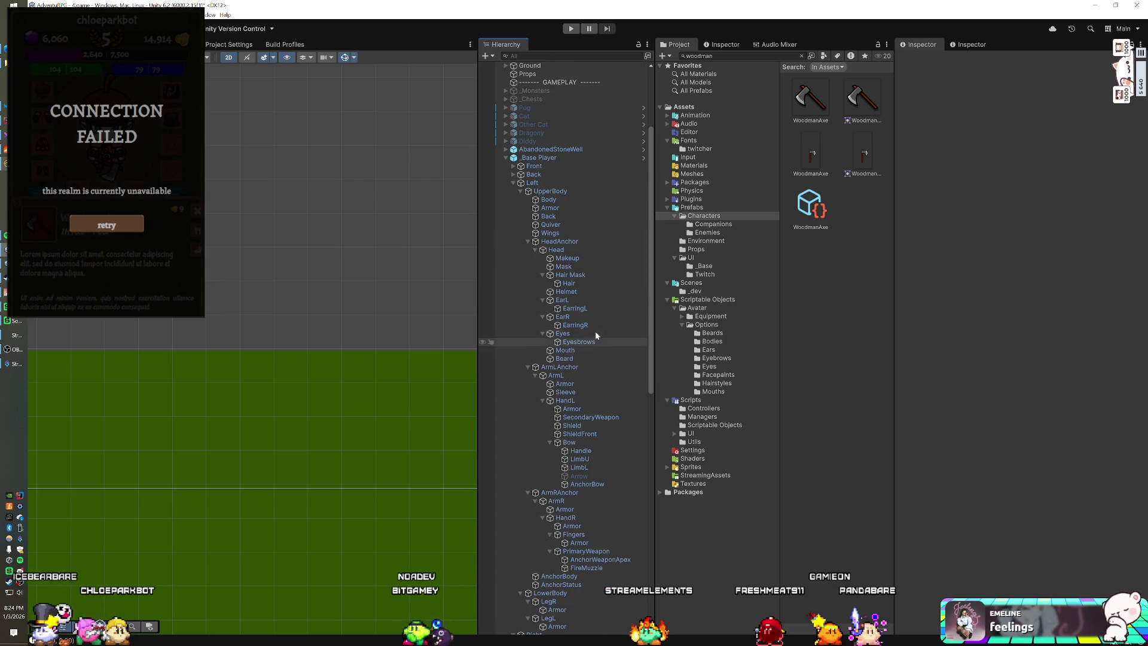
Add a Square sprite named 'Woodman Axe' under Left's PrimaryWeapon and assign the WoodmanAxe image.
left_click(586, 551)
right_click(586, 551)
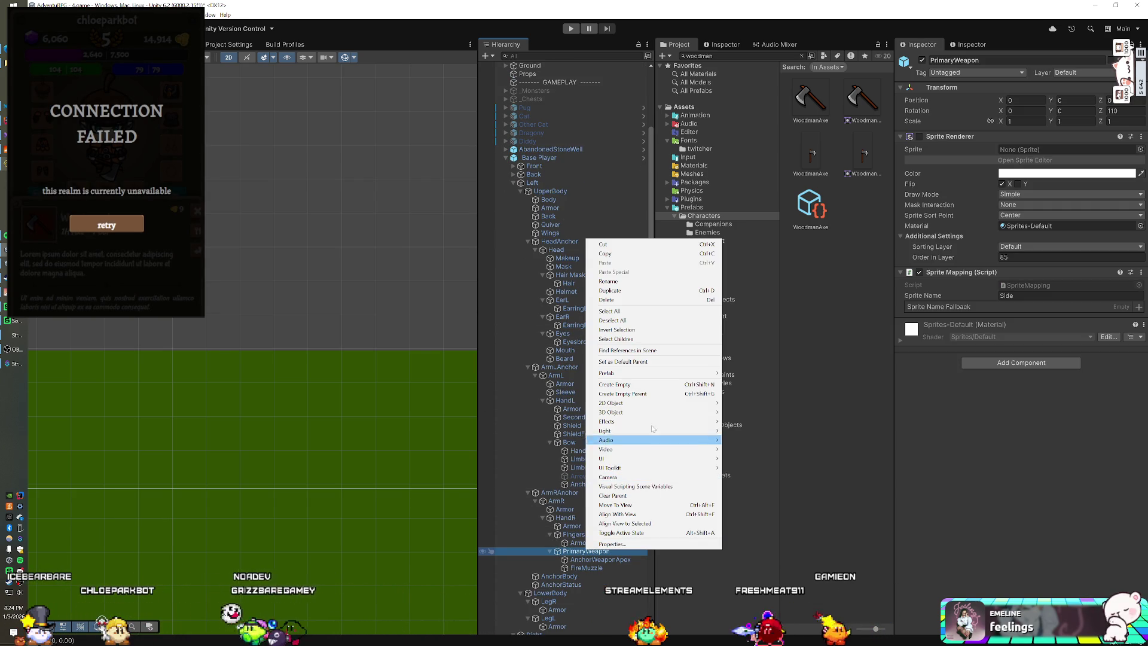
mouse_move(658, 403)
mouse_move(756, 403)
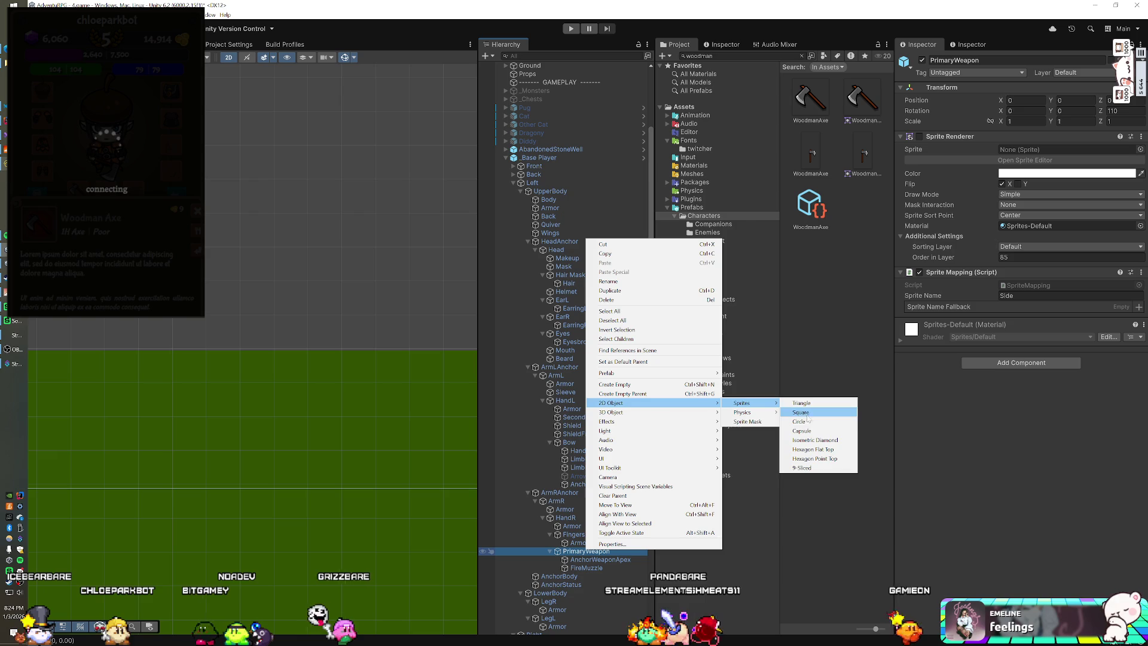
left_click(800, 413)
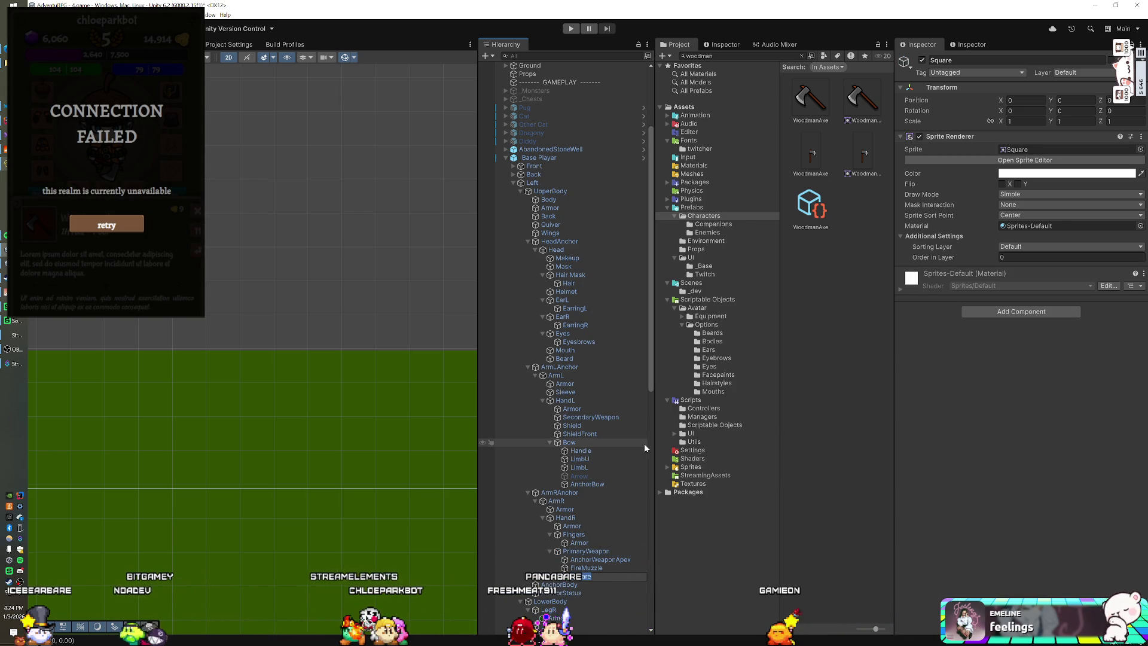
type("Woodman")
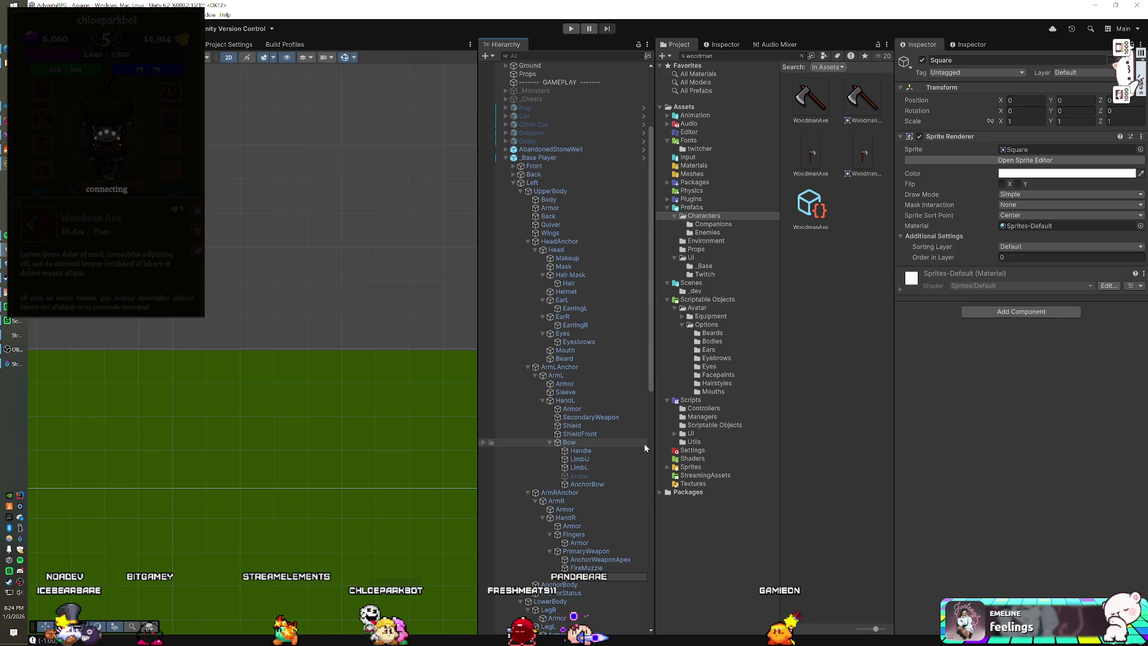
key("Return")
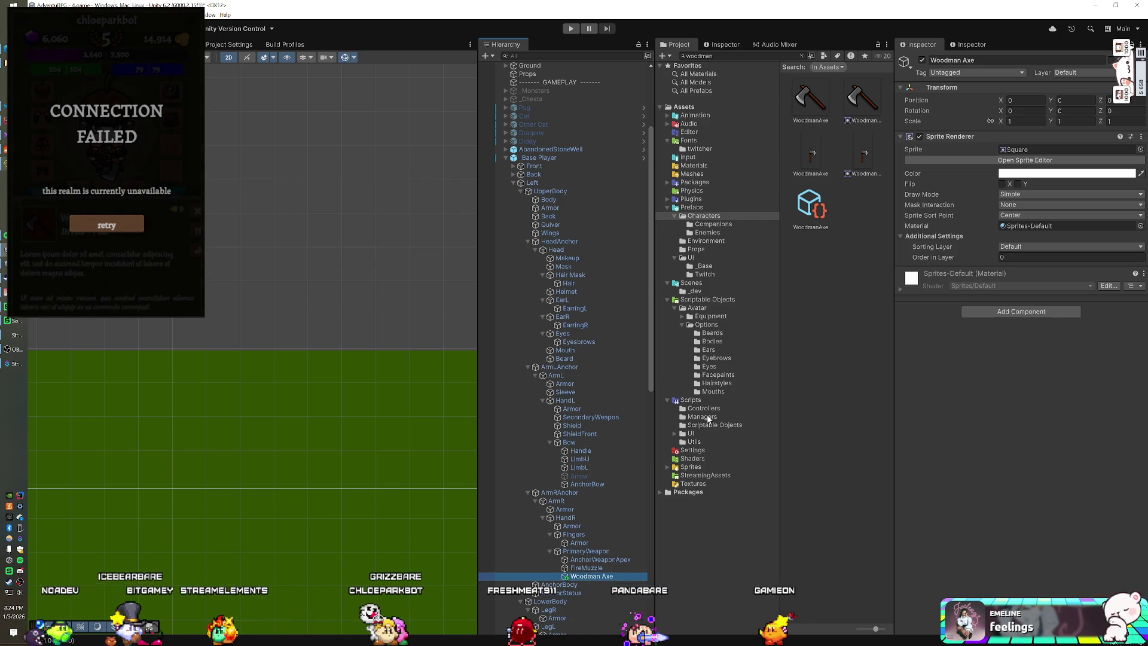
left_click_drag(815, 158, 1055, 153)
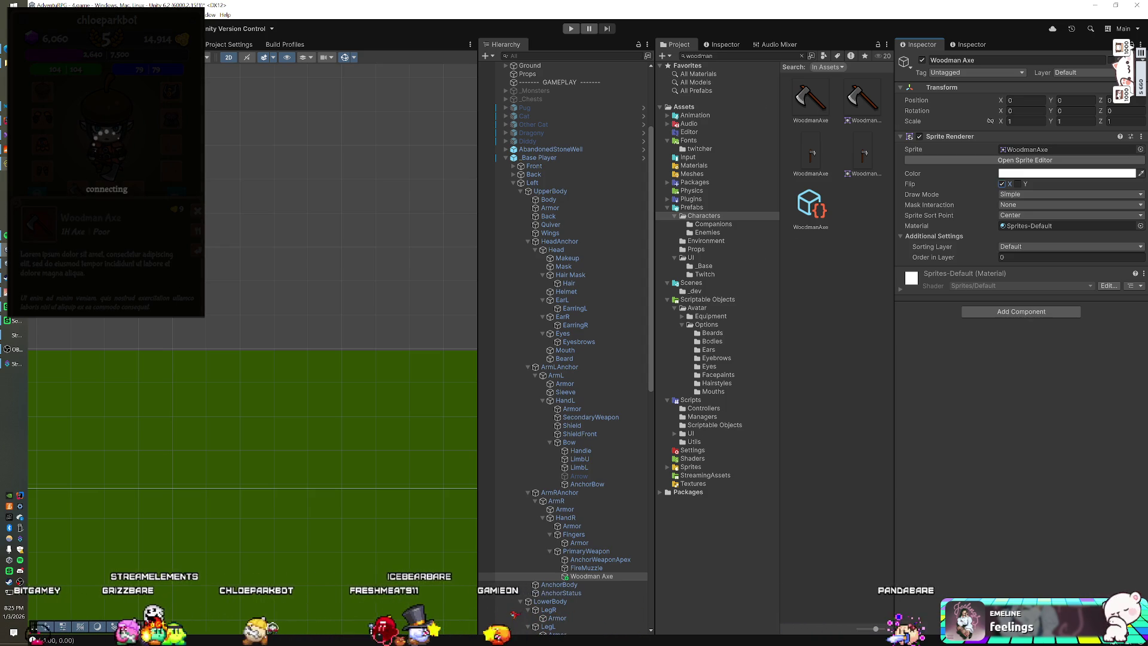
Add a Square with the WoodmanAxe sprite under the Right side's PrimaryWeapon.
key("f")
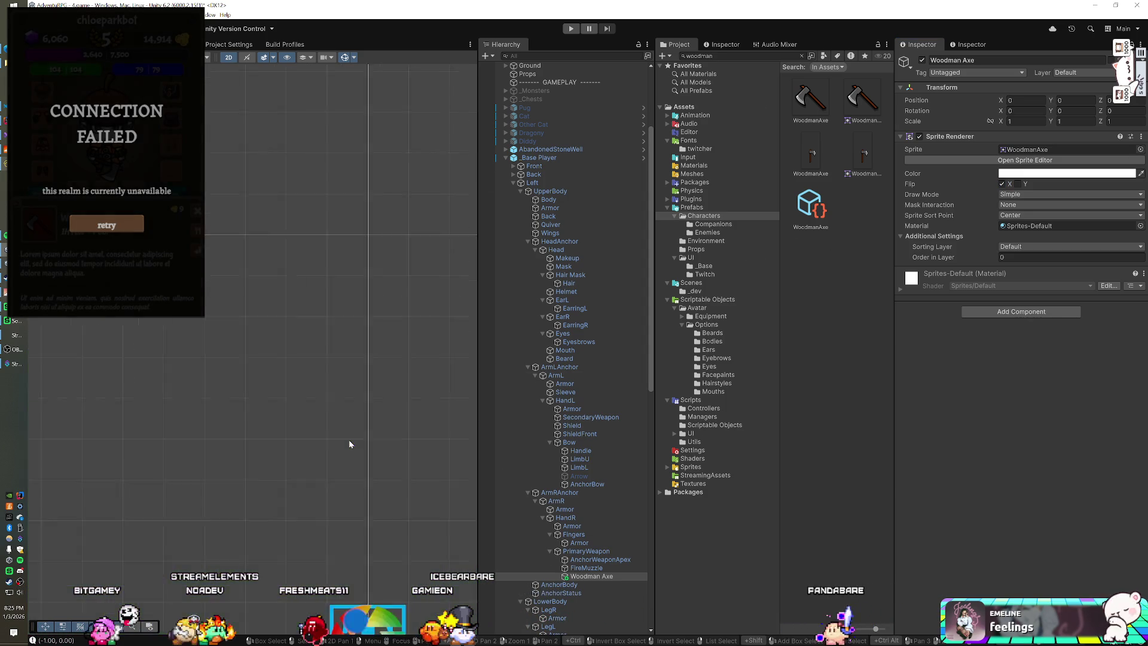
scroll(359, 407, "down", 3)
mouse_move(397, 371)
left_mouse_down()
mouse_move(220, 375)
mouse_move(247, 386)
left_mouse_up()
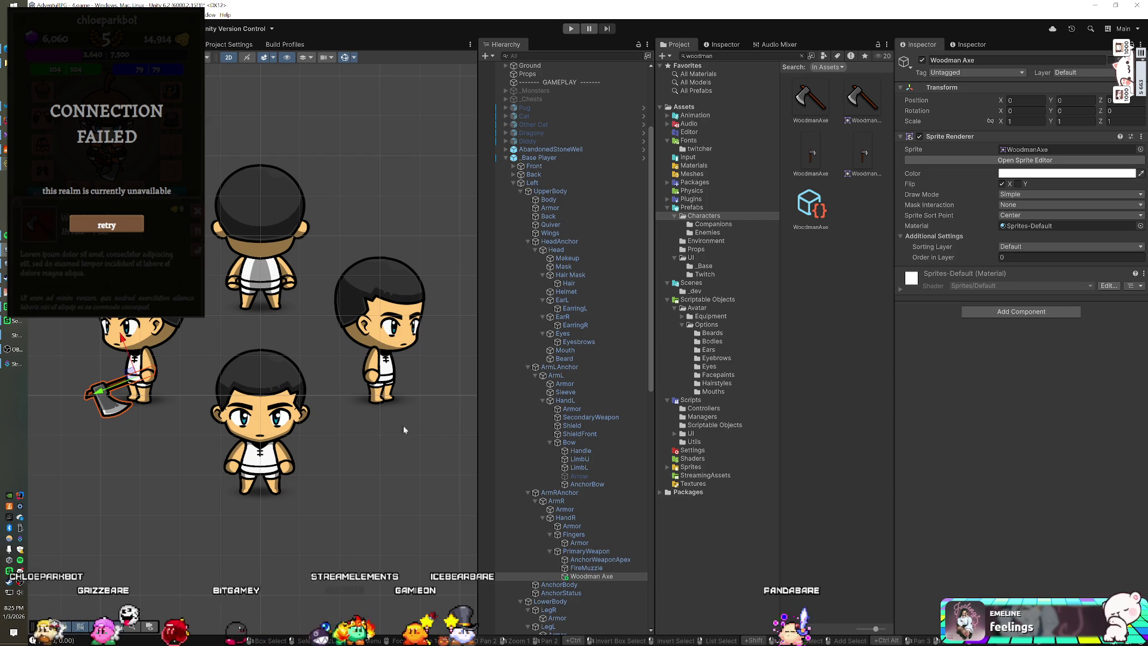
scroll(613, 450, "down", 10)
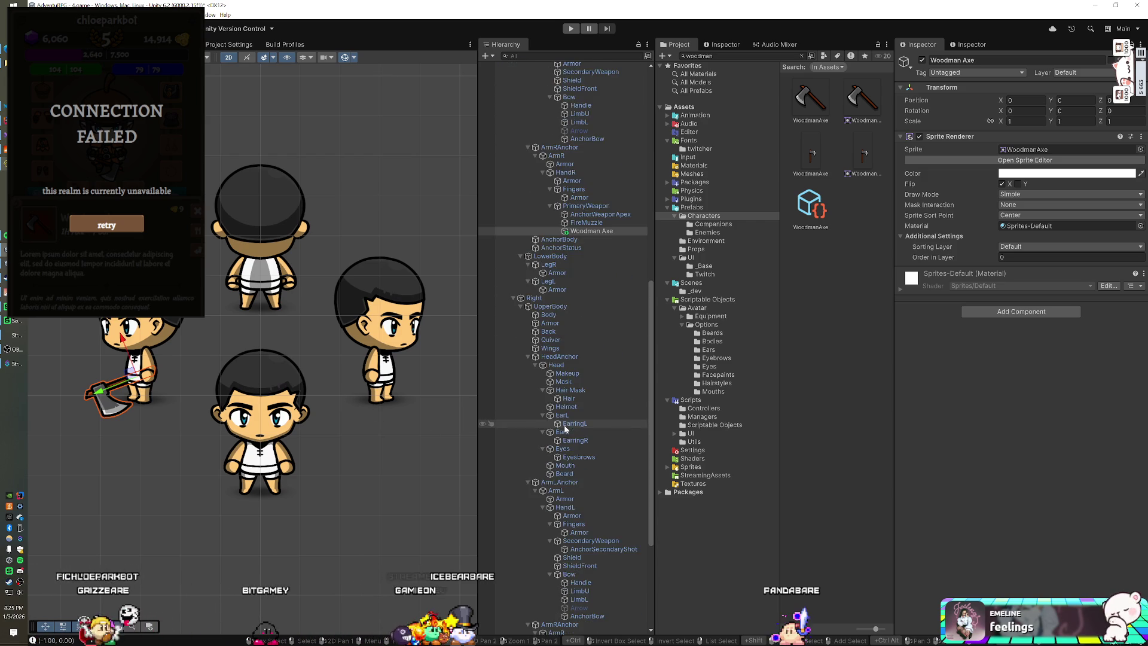
scroll(565, 423, "up", 5)
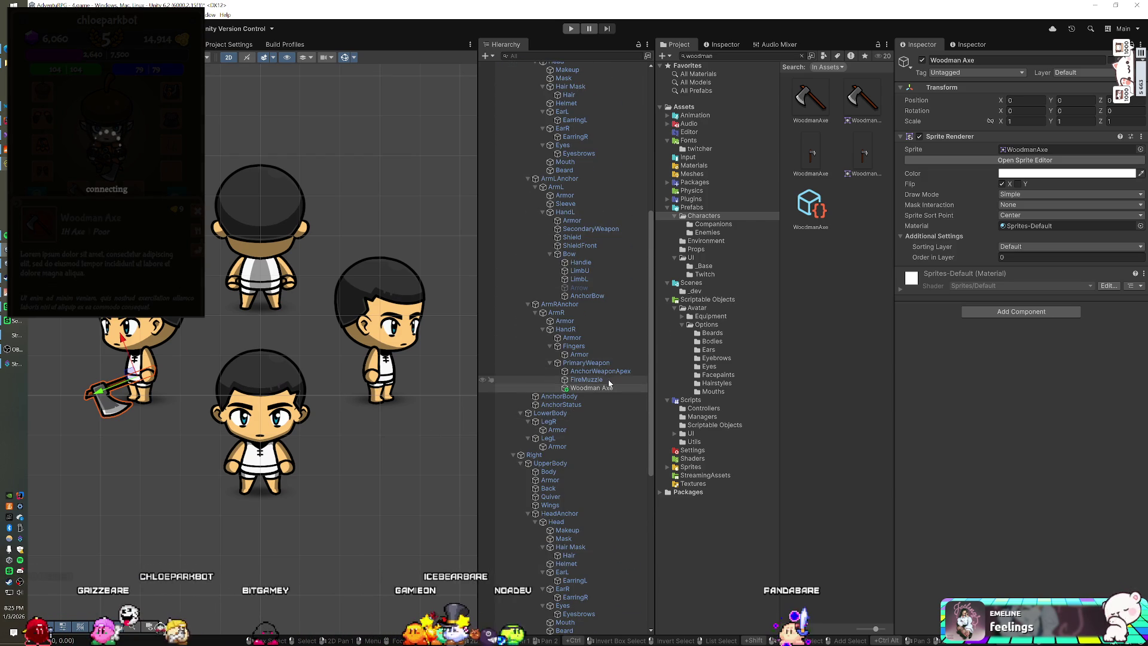
scroll(592, 370, "down", 10)
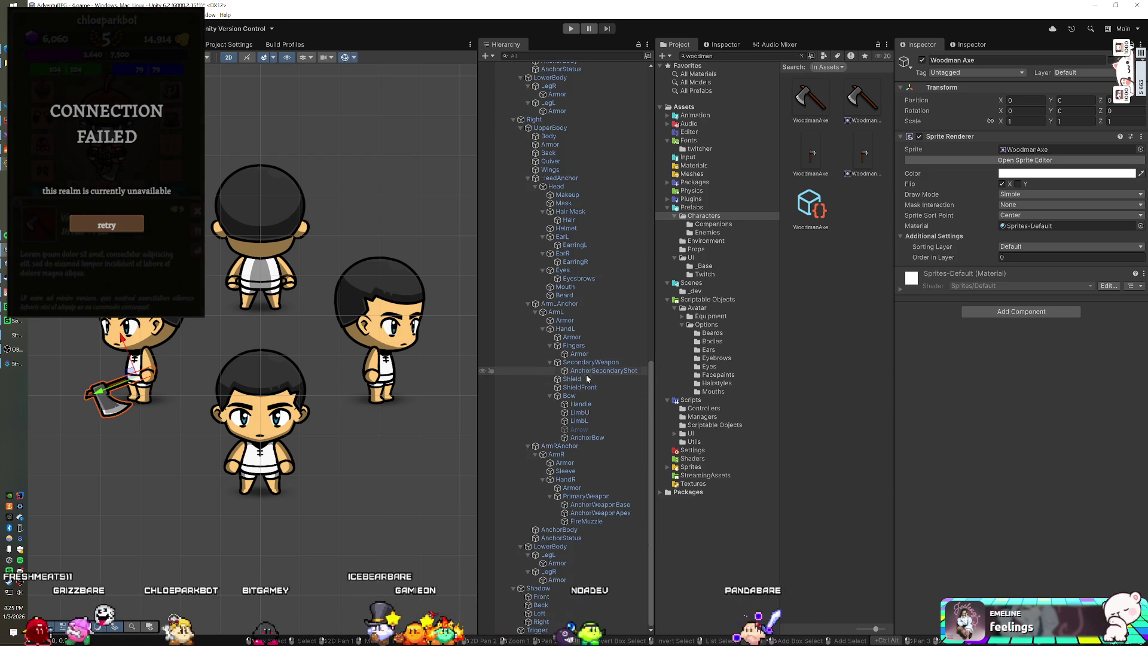
left_click(583, 498)
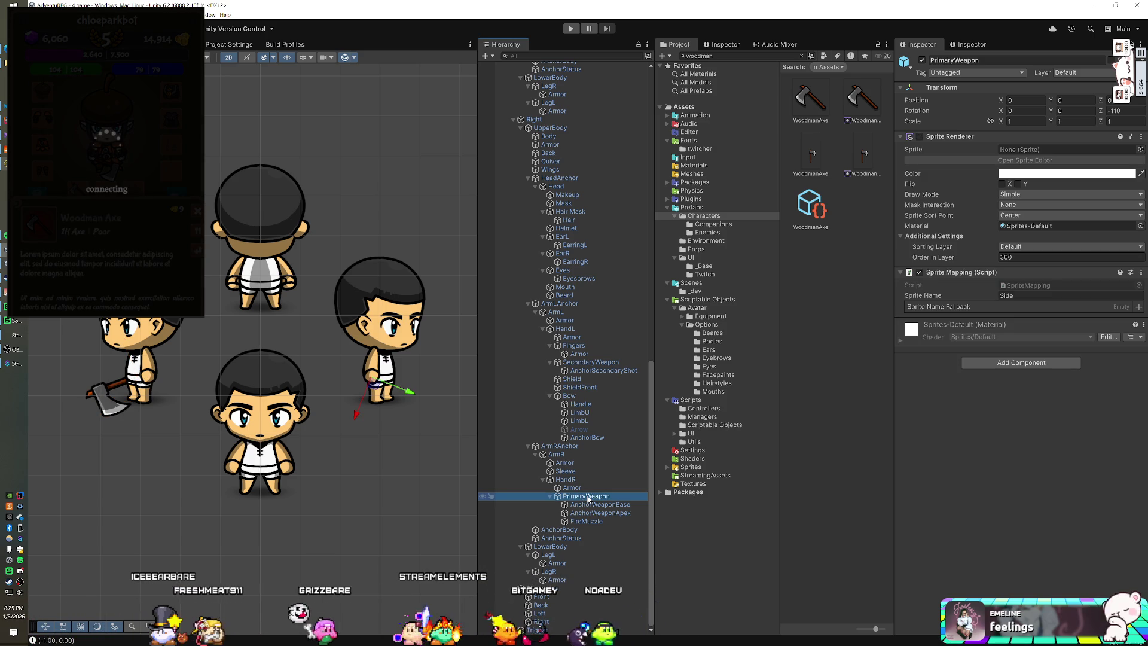
right_click(587, 496)
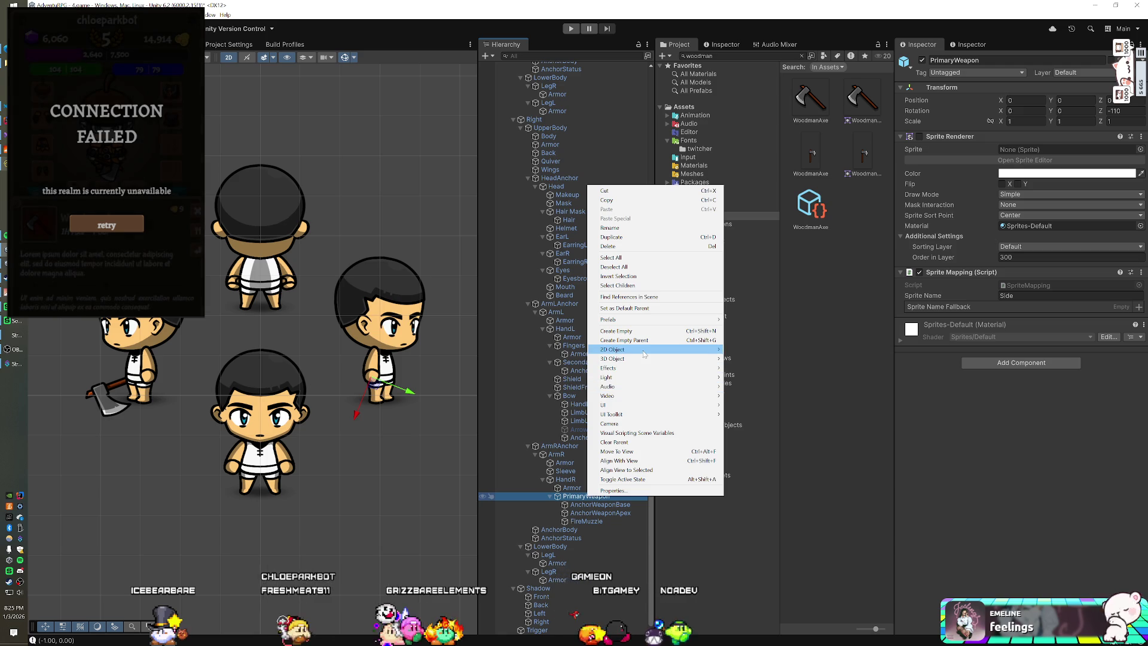
mouse_move(658, 349)
mouse_move(747, 349)
left_click(801, 358)
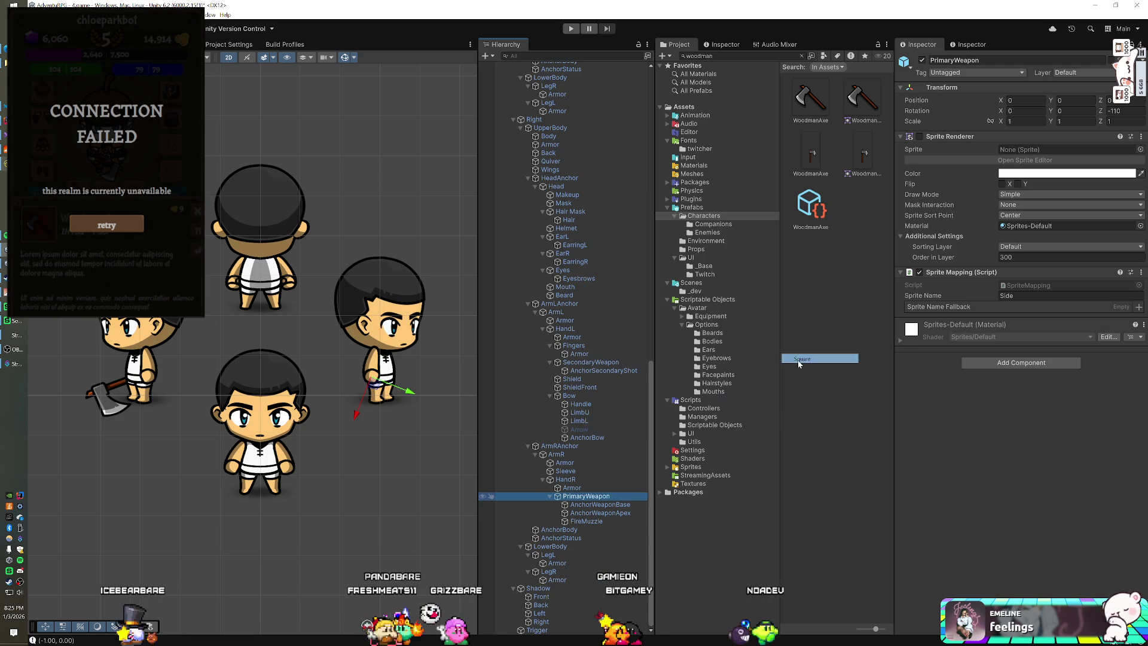
left_click_drag(816, 140, 1022, 150)
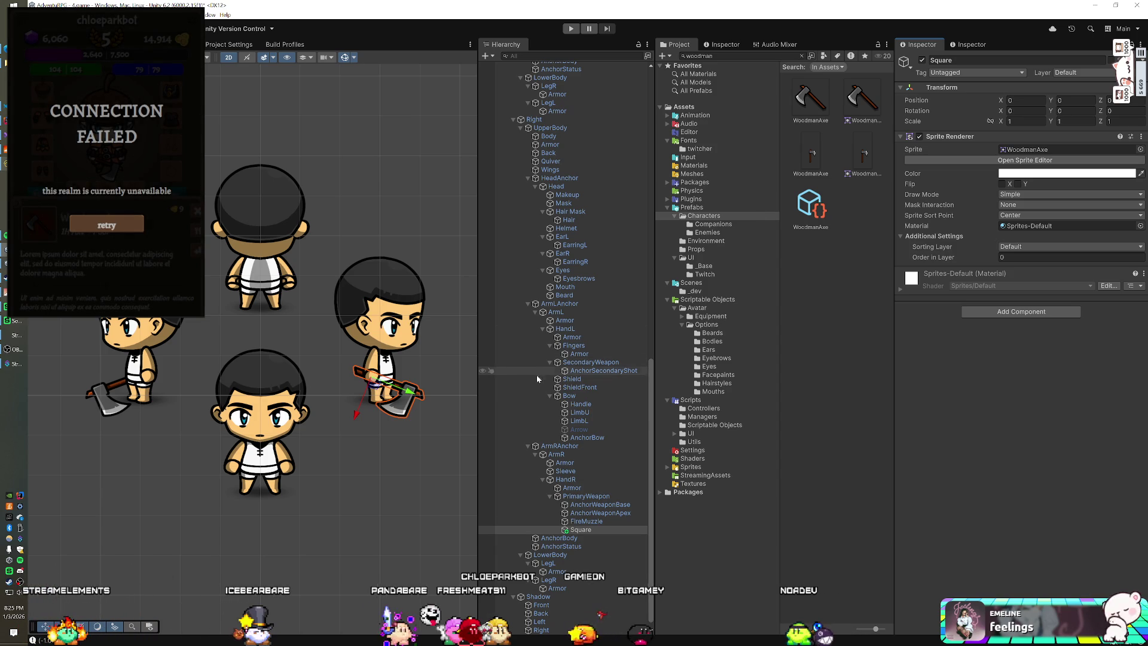
Set the Right-side axe's Order in Layer to 300, keeping the Default sorting layer.
left_click(1002, 248)
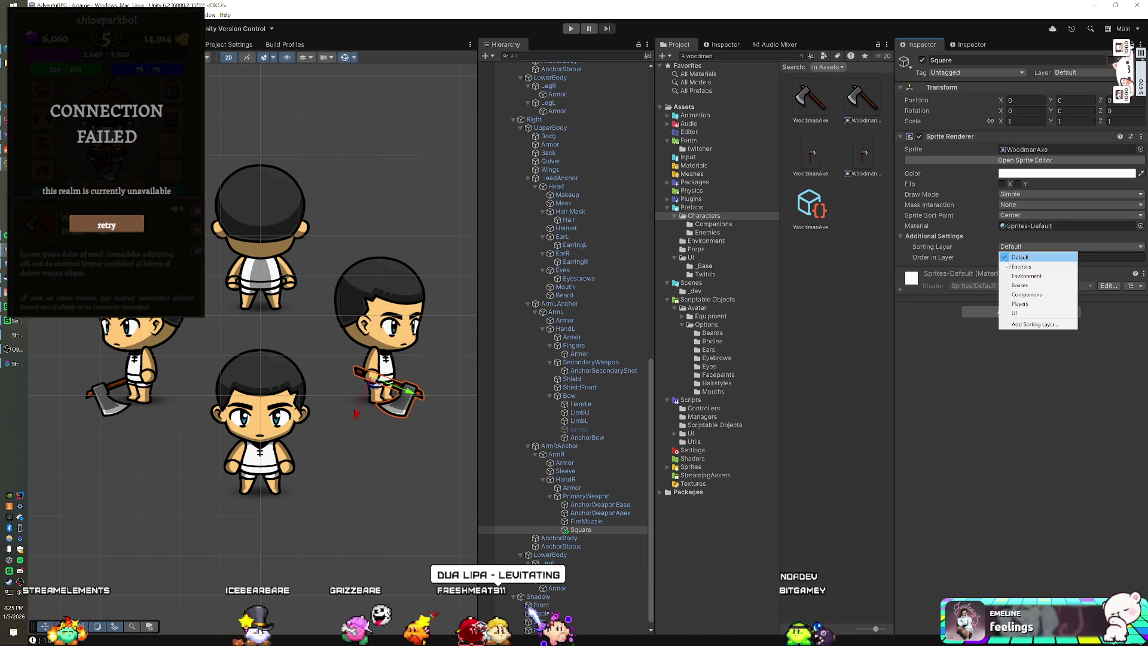
left_click(1007, 266)
key("ctrl+z")
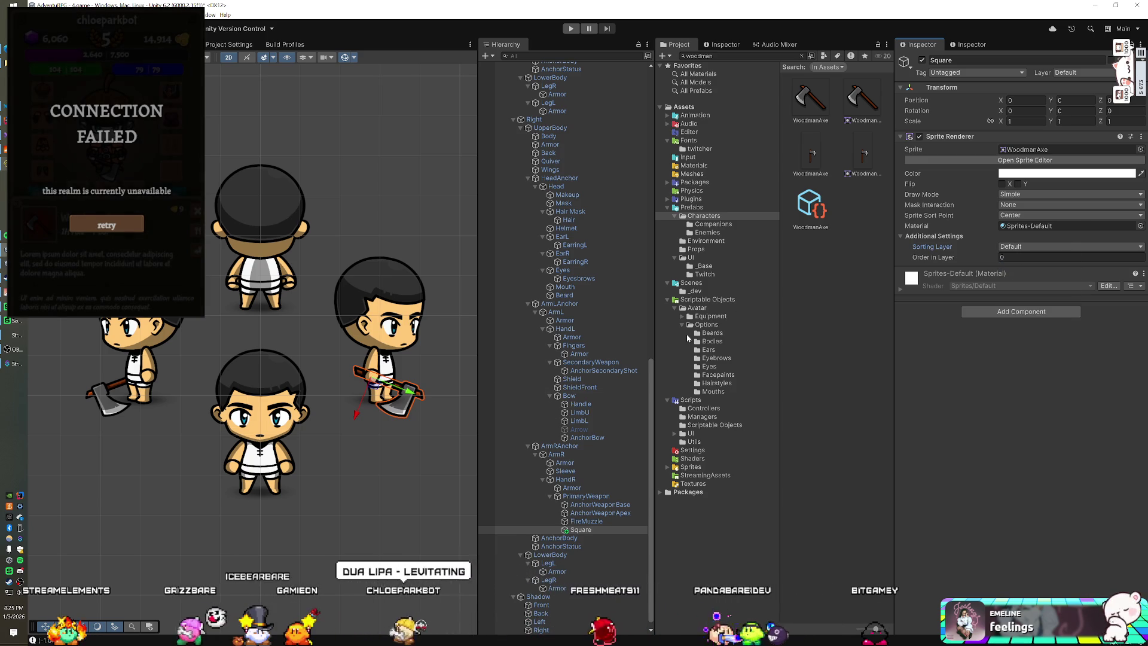
left_click(566, 479)
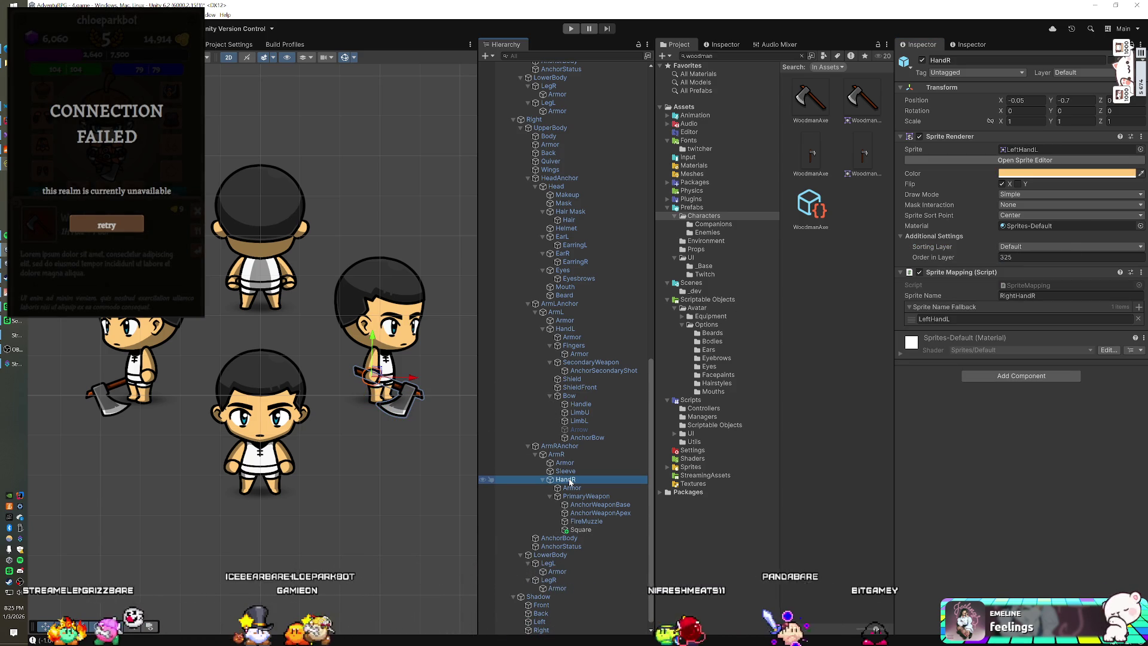
left_click(581, 530)
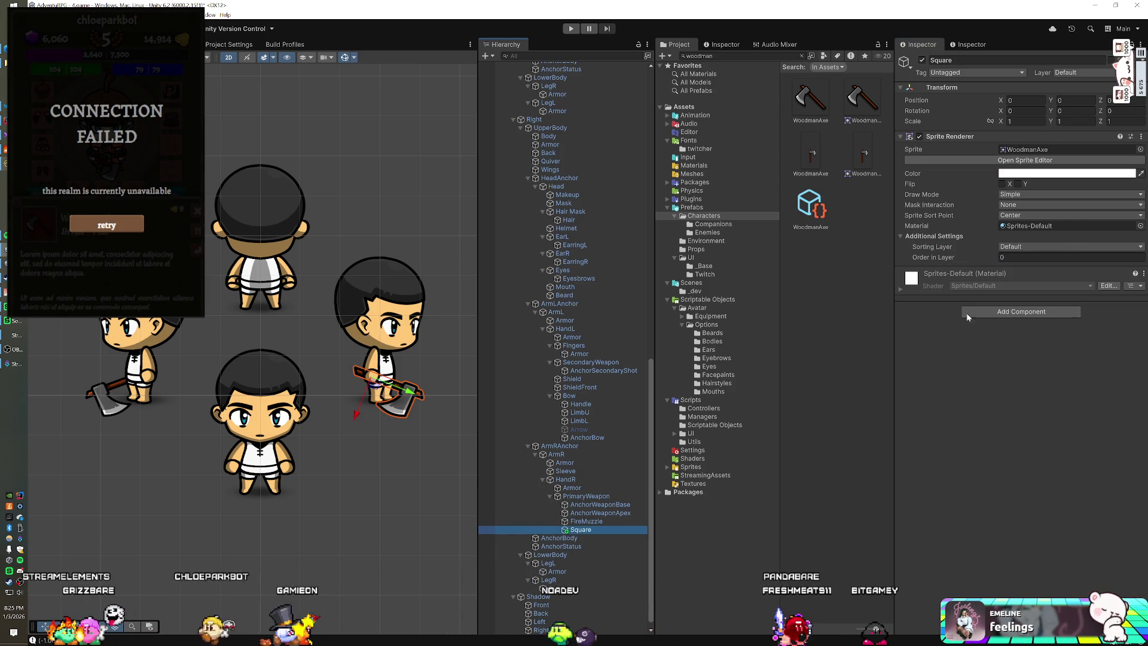
left_click(596, 498)
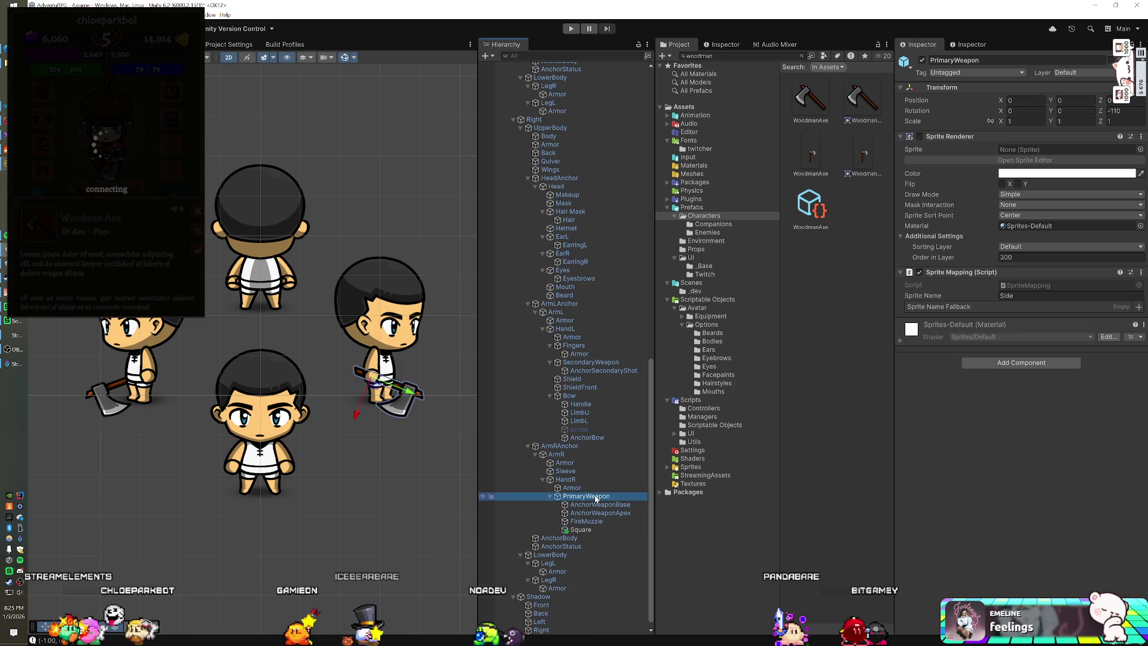
left_click(597, 528)
left_click(1016, 257)
type("00")
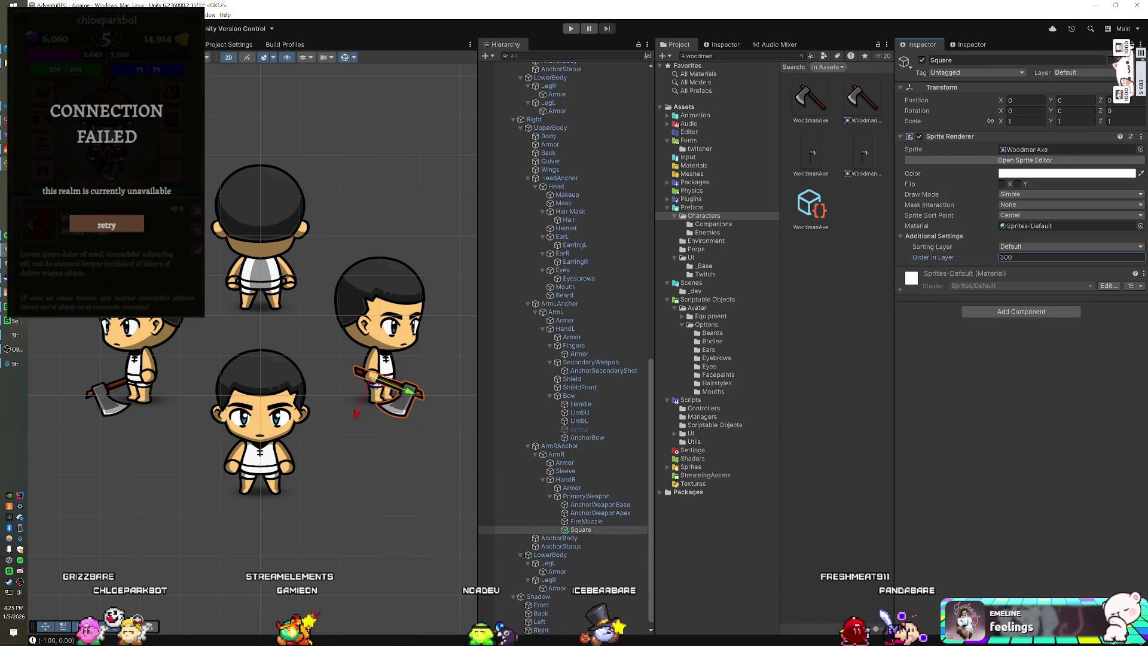
scroll(589, 213, "up", 10)
scroll(589, 217, "up", 3)
left_click(585, 340)
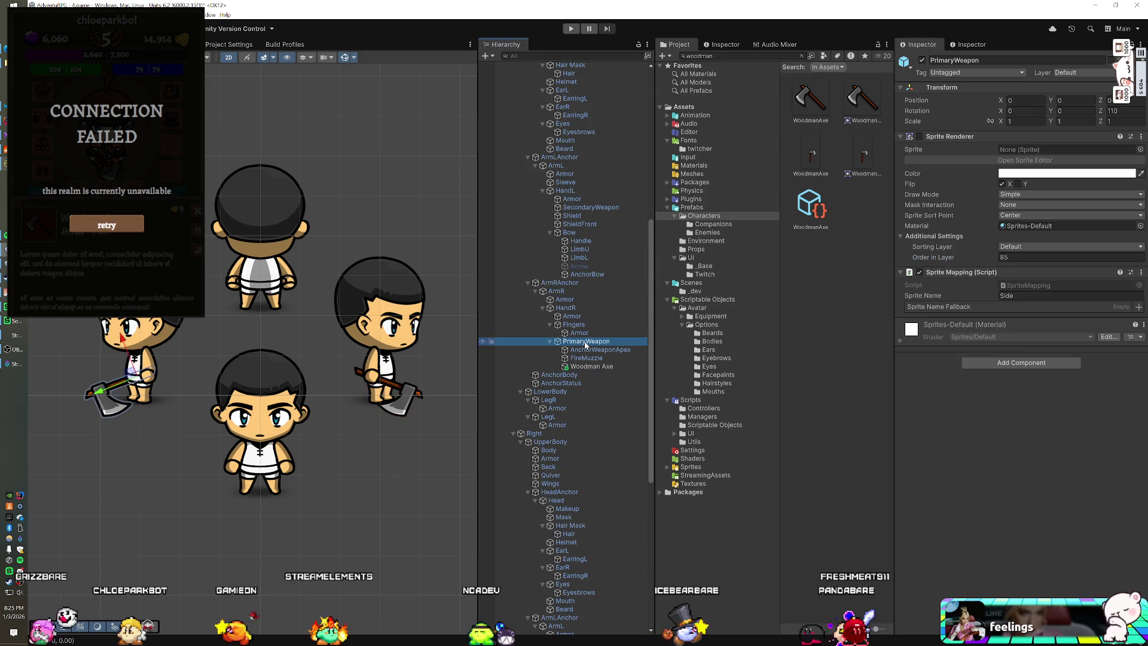
Set the other side's Woodman Axe Order in Layer to 85.
left_click(586, 365)
left_click(1016, 257)
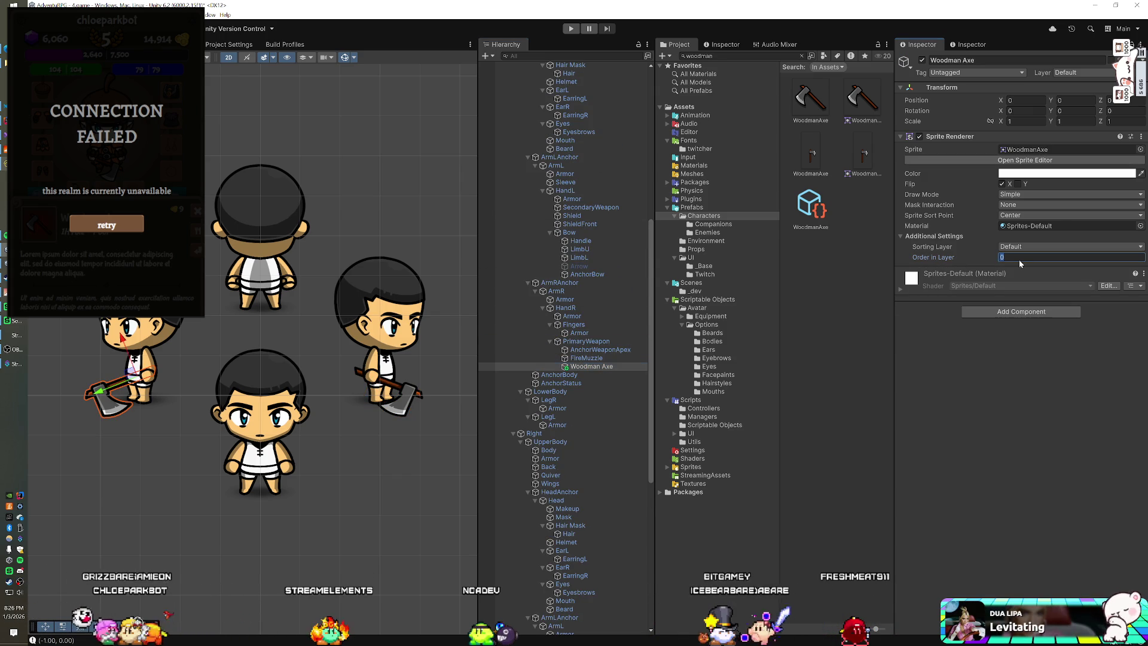
key("Return")
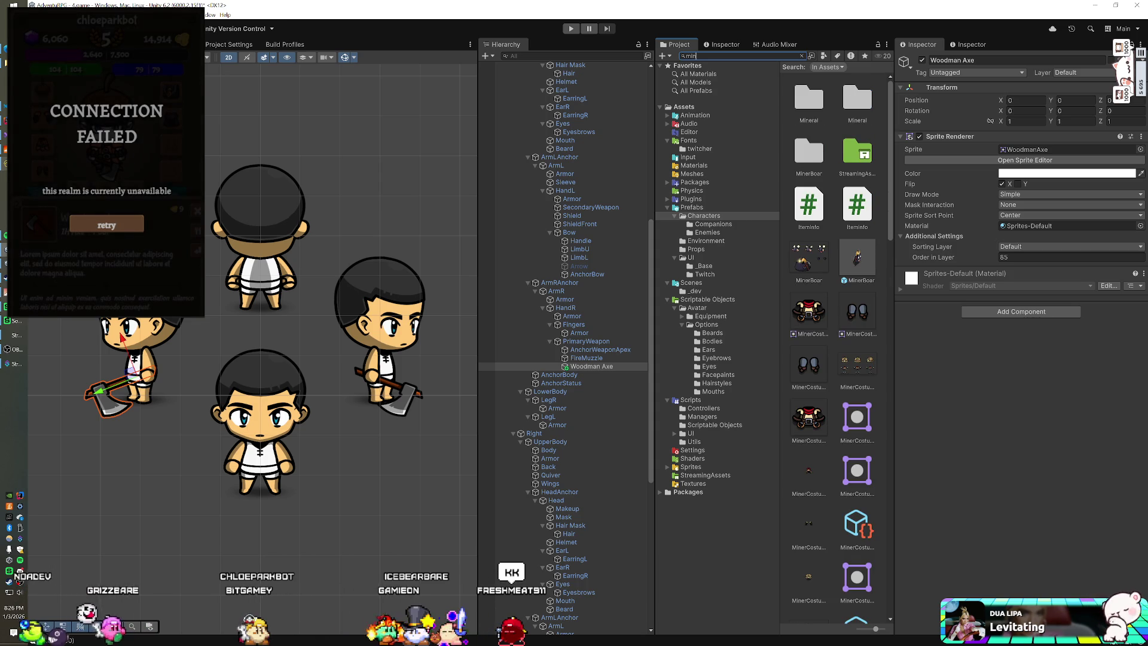
Search the Project for 'pick' and scroll the pickaxe results to find the Iron Pickaxe sprite.
key("BackSpace")
key("BackSpace")
key("BackSpace")
type("pick")
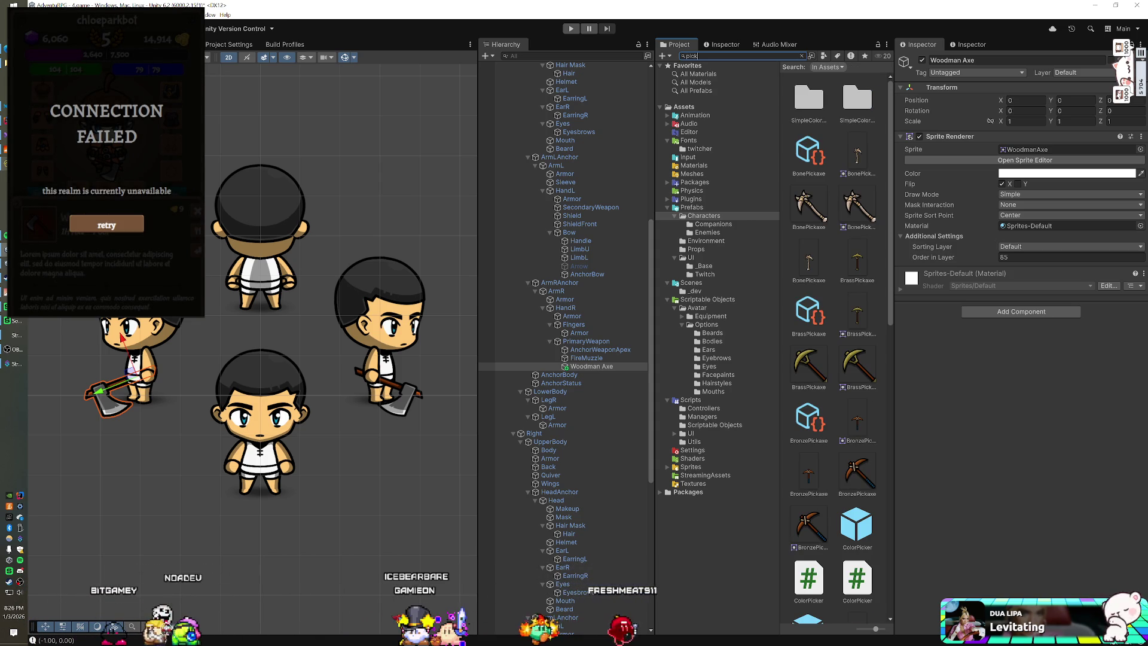
scroll(840, 227, "down", 8)
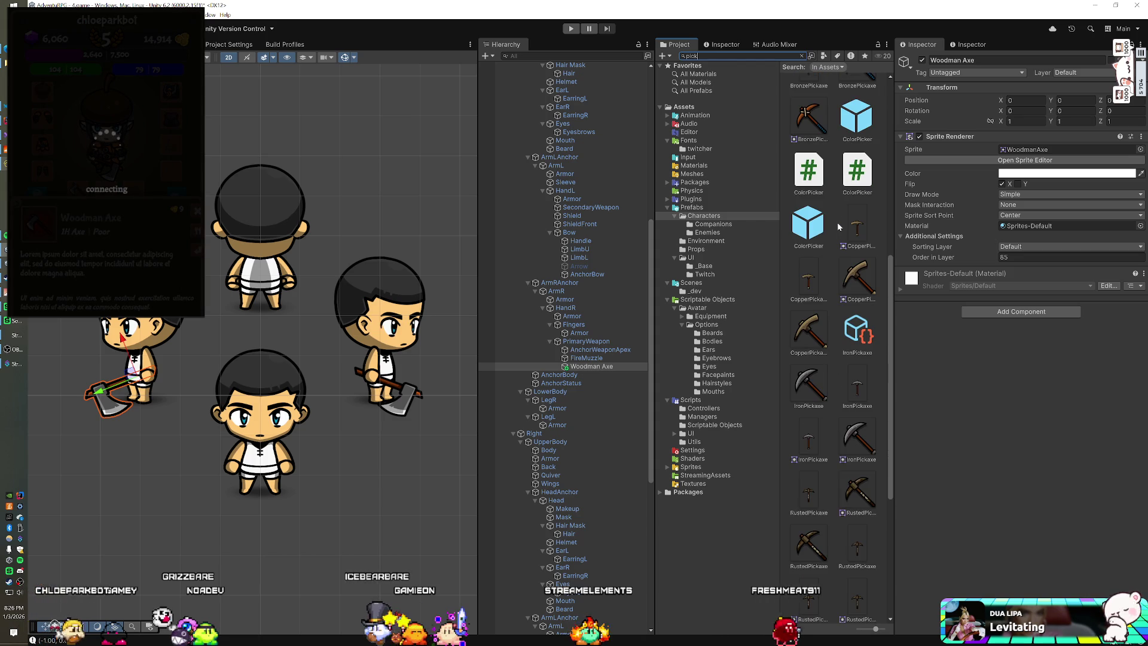
scroll(837, 225, "down", 5)
scroll(837, 227, "down", 3)
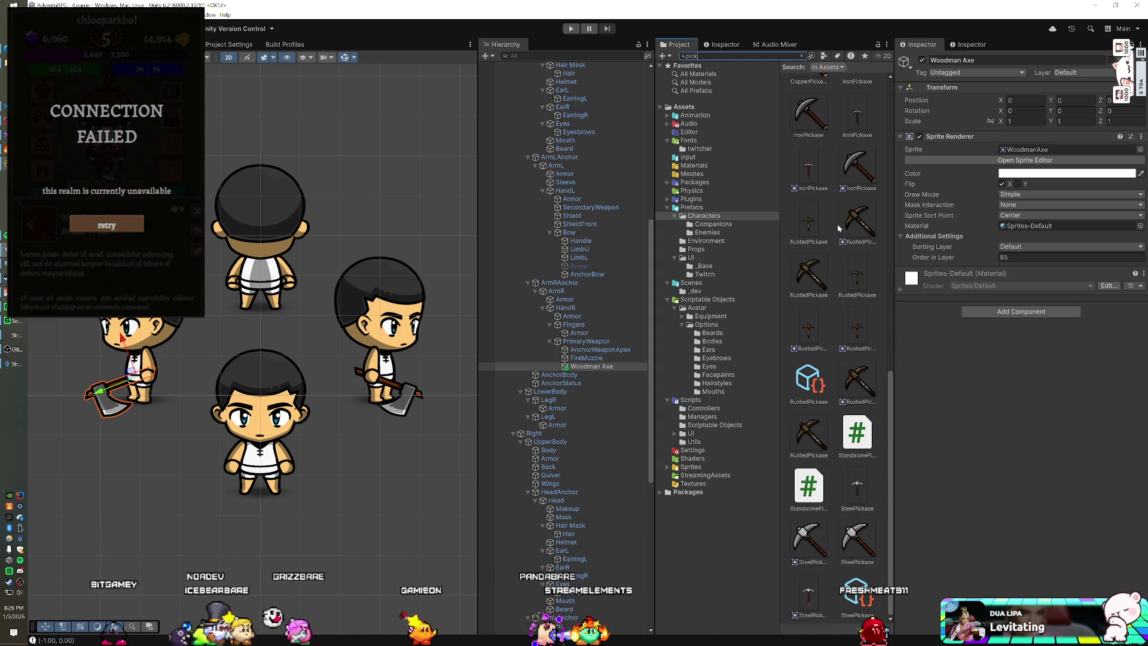
scroll(839, 227, "up", 3)
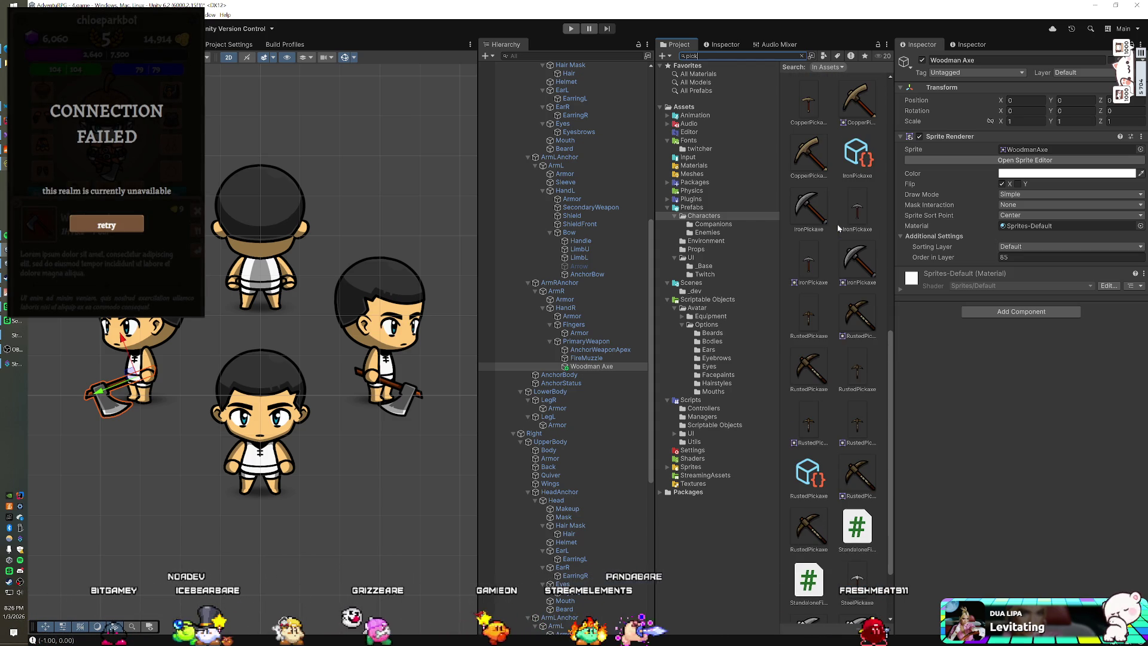
scroll(839, 228, "up", 1)
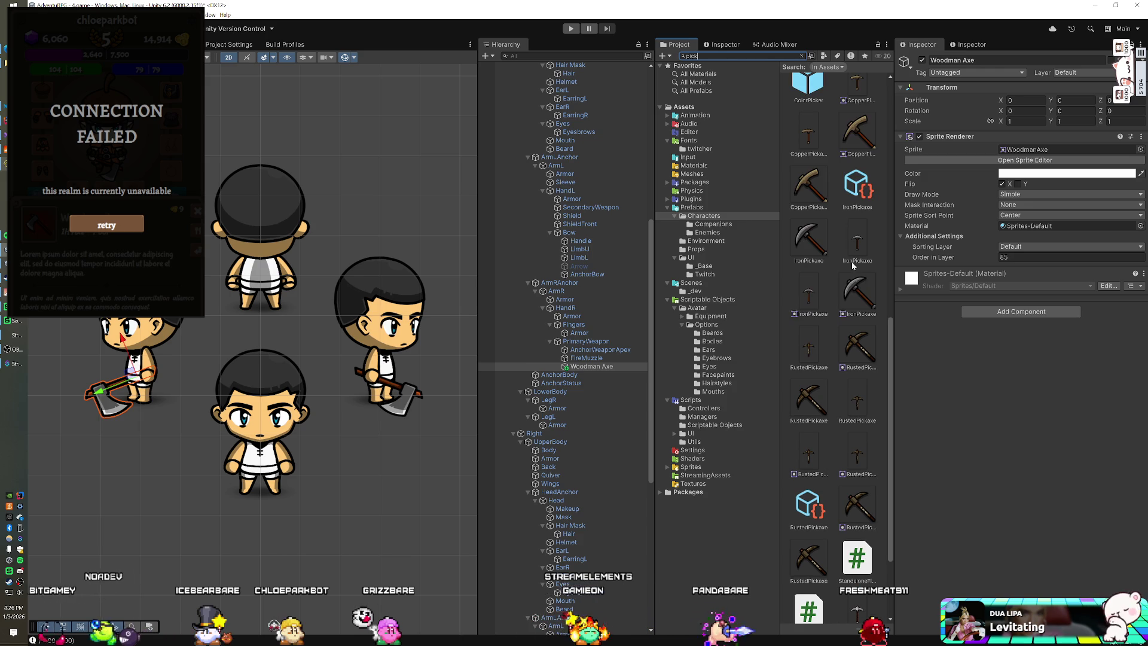
scroll(854, 284, "up", 1)
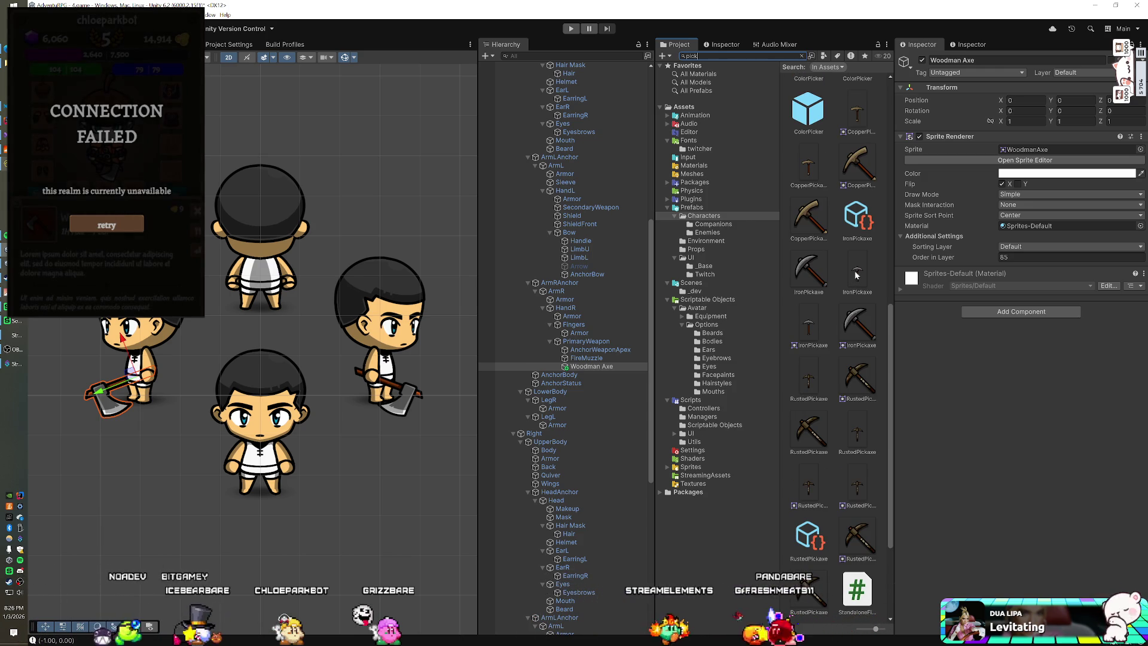
scroll(856, 274, "up", 12)
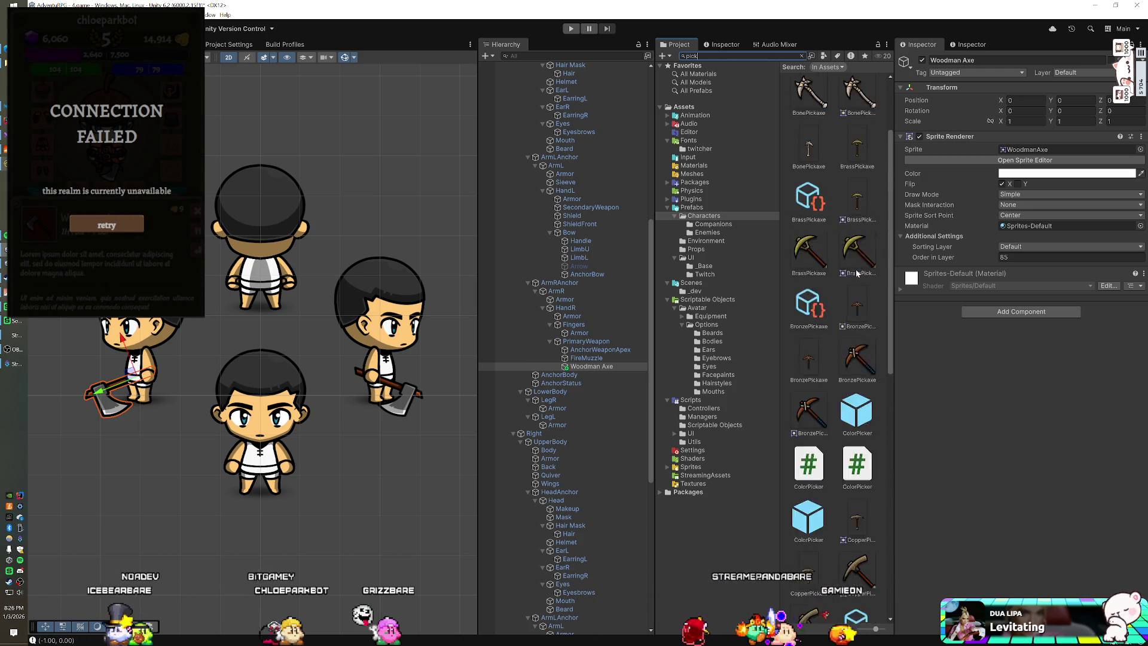
scroll(856, 273, "down", 10)
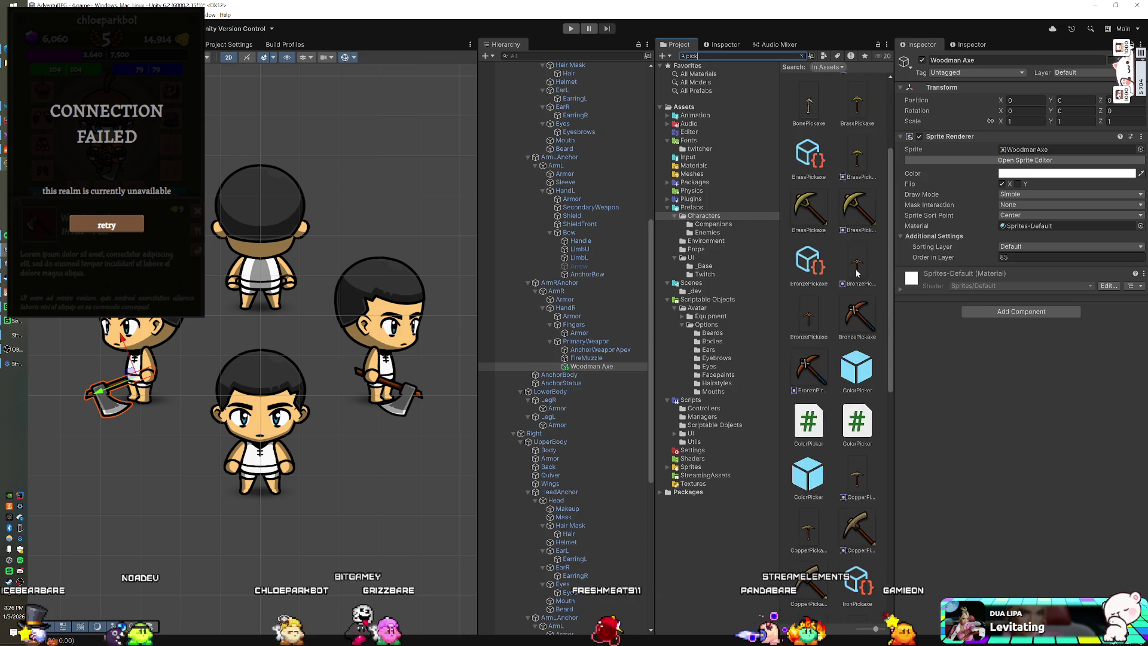
scroll(856, 273, "down", 10)
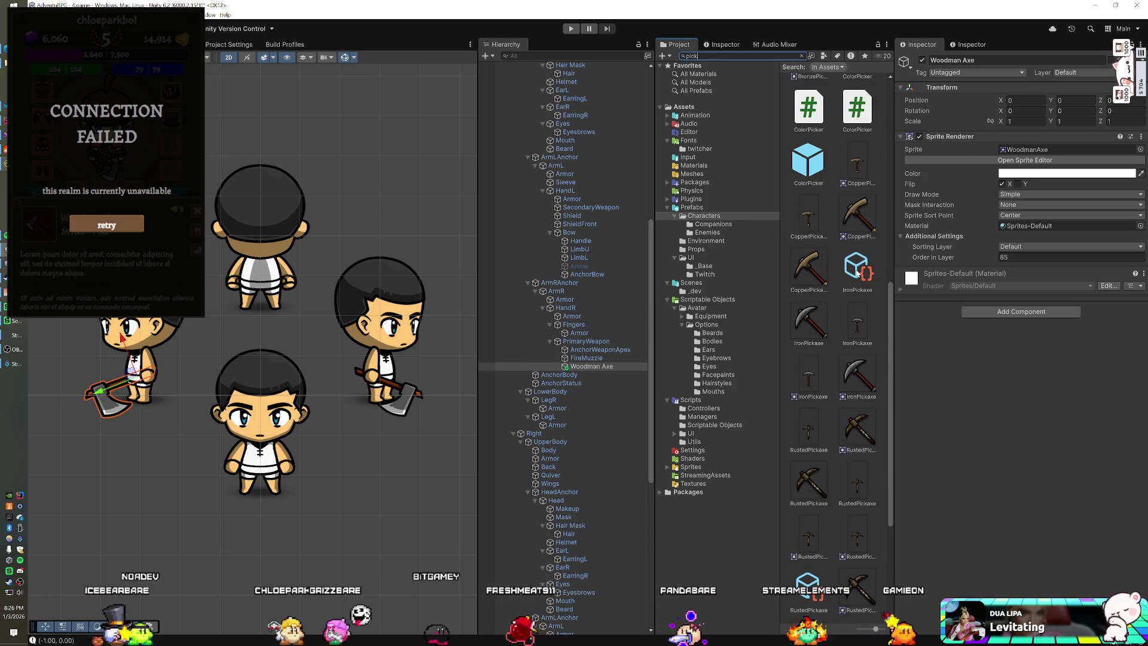
scroll(856, 274, "down", 3)
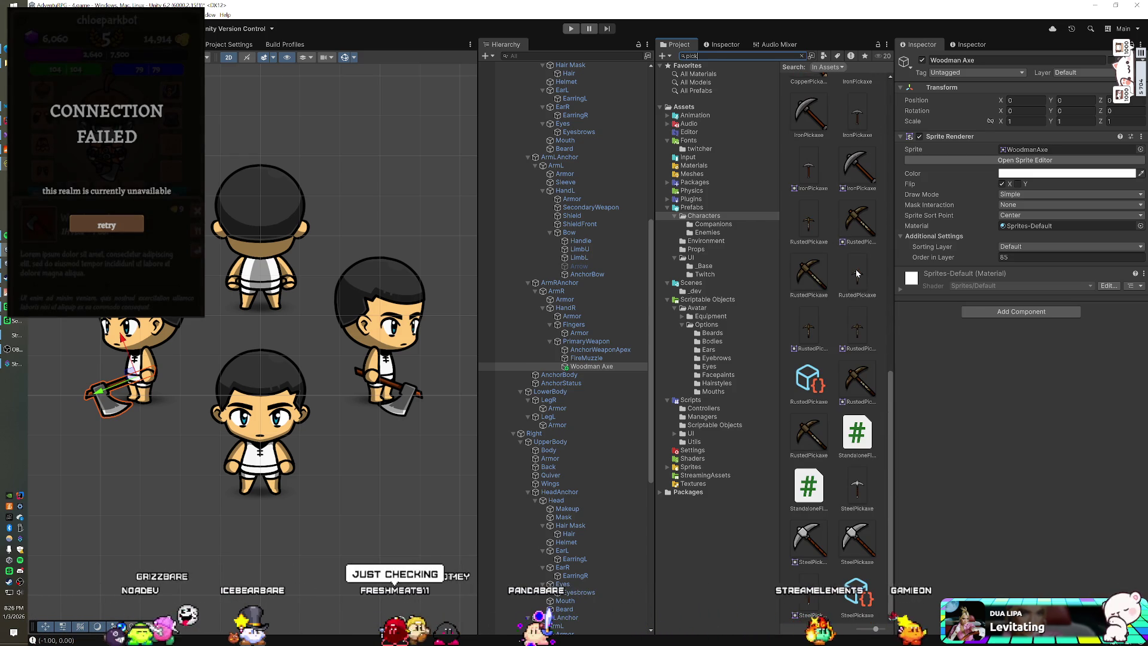
scroll(856, 274, "up", 8)
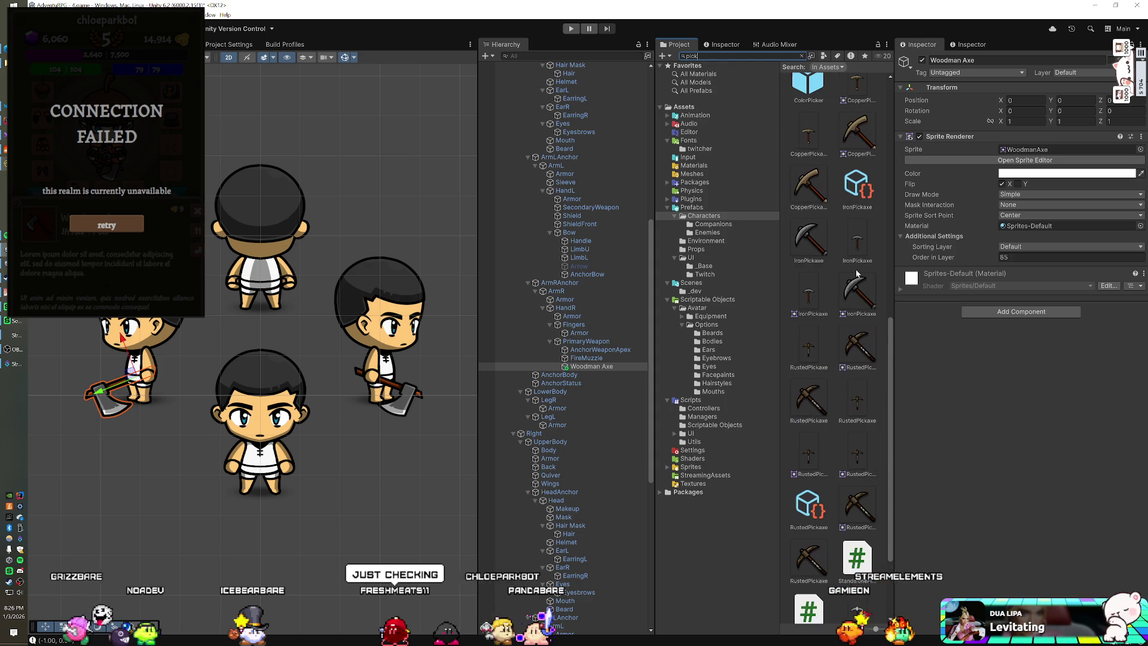
Duplicate Woodman Axe, name the copy Iron Pickaxe, and give it the IronPickaxe sprite.
left_click(571, 367)
key("ctrl+d")
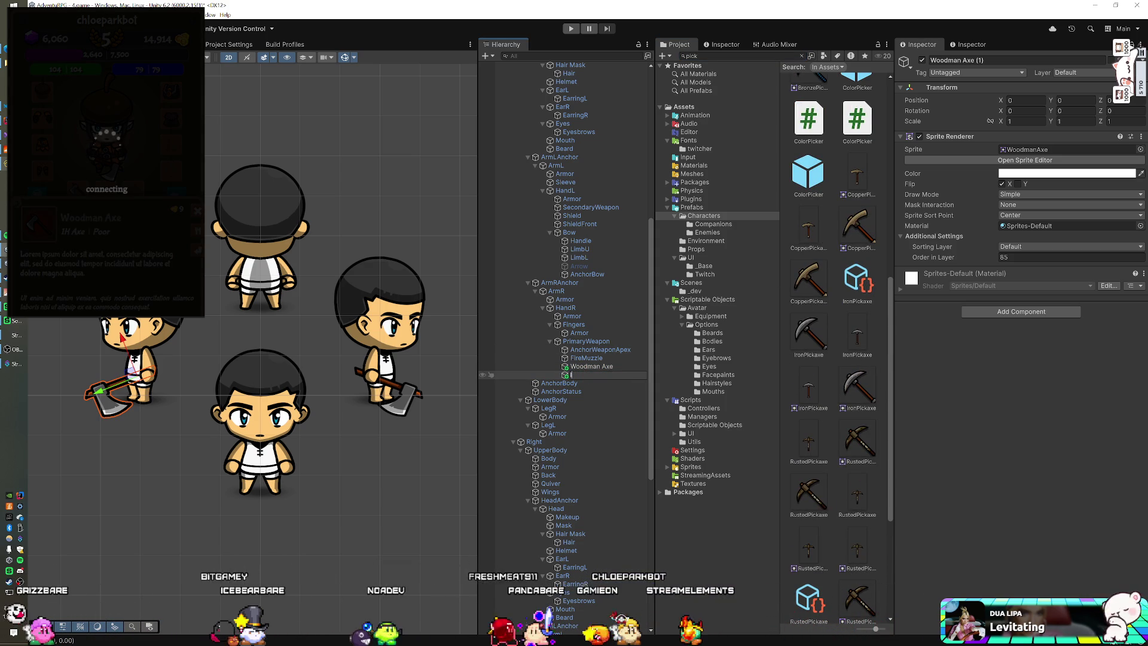
type("Iron Pickax")
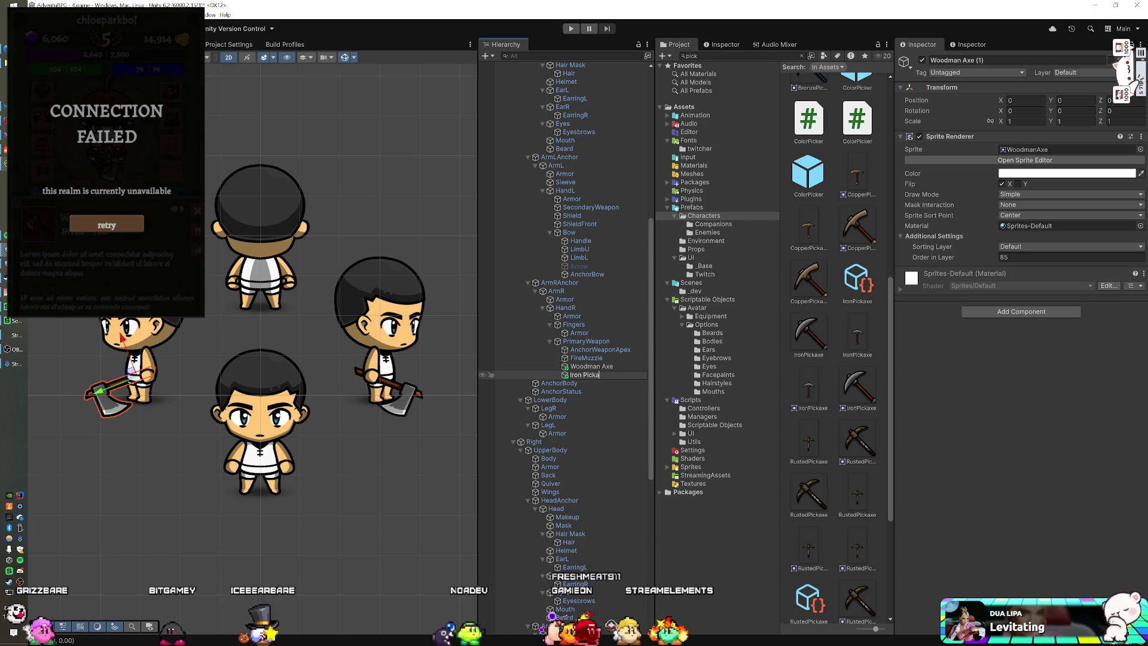
type("e")
key("Return")
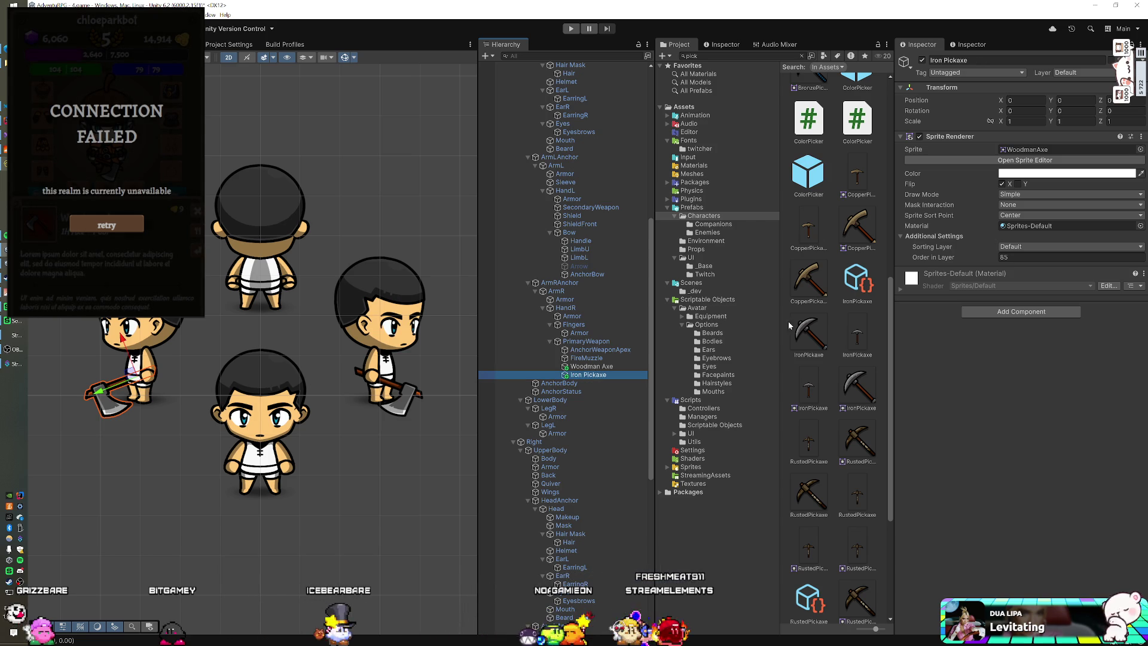
left_click_drag(1027, 157, 1029, 152)
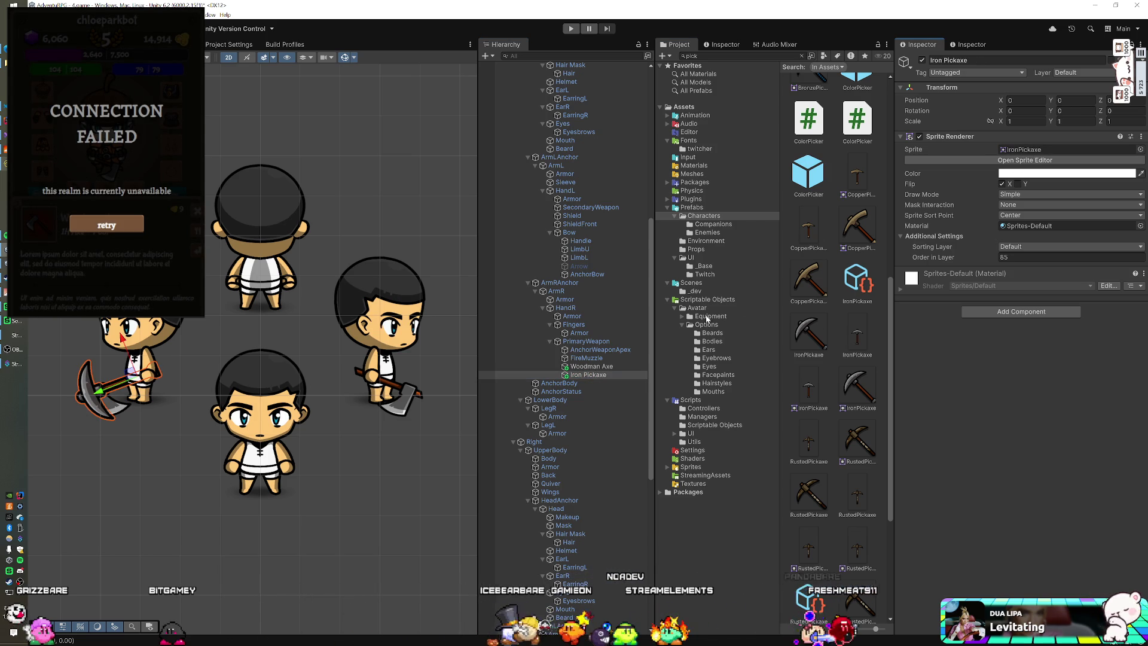
scroll(608, 335, "down", 10)
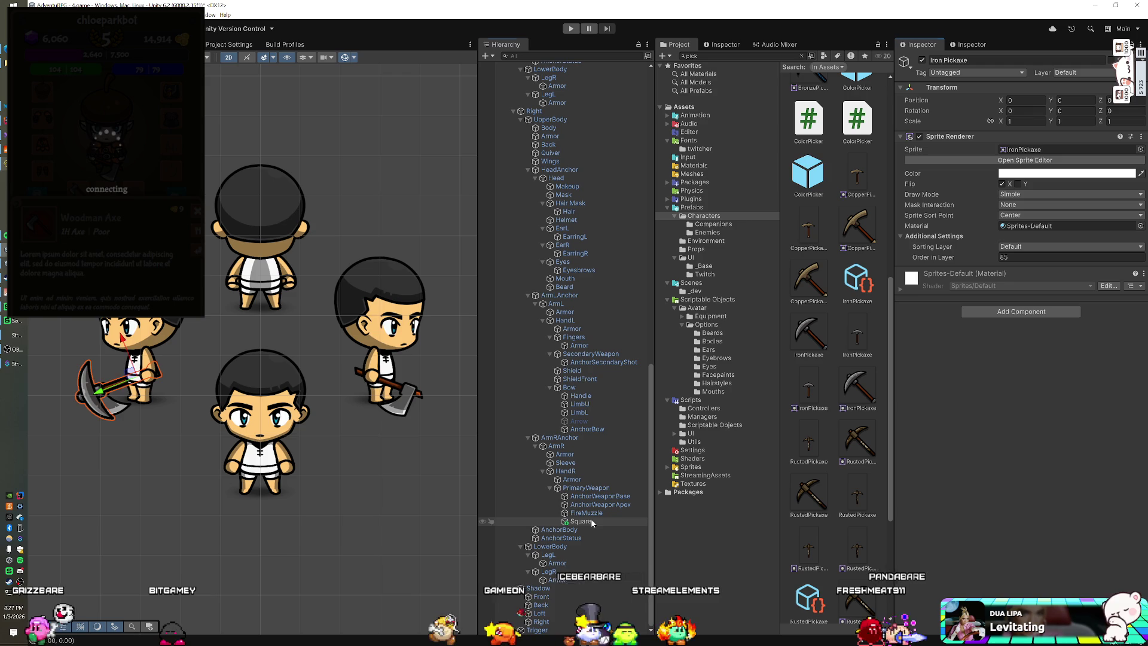
Rename Square to Woodman Axe and add an Iron Pickaxe copy using the IronPickaxe sprite.
left_click(581, 520)
key("F2")
type("Woodman Axe")
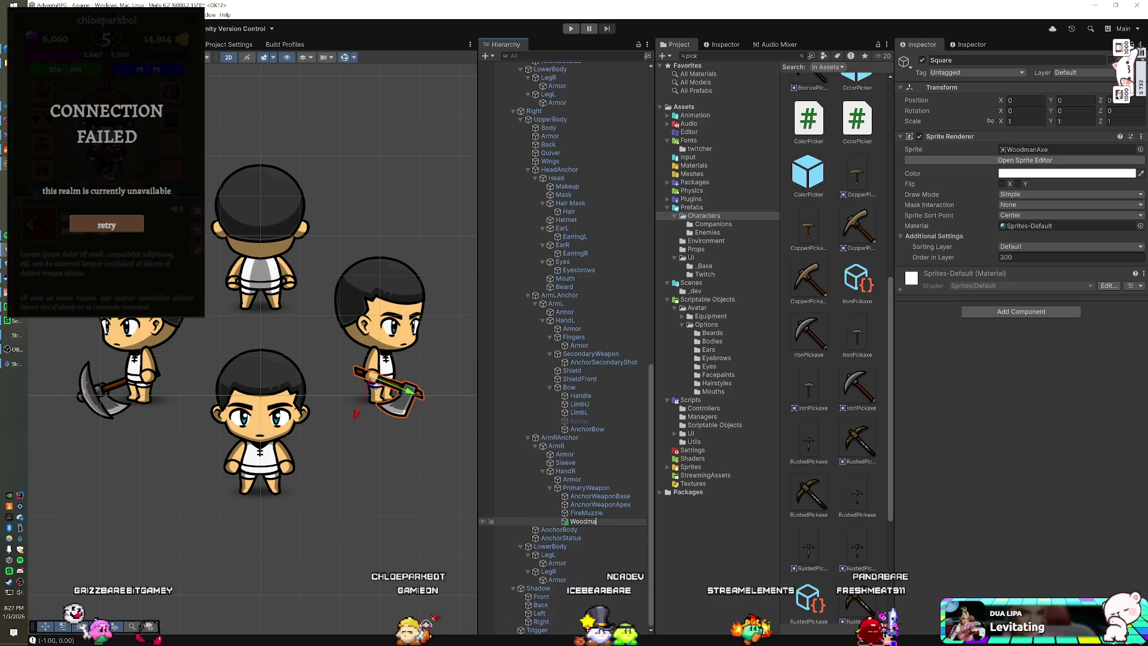
key("Return")
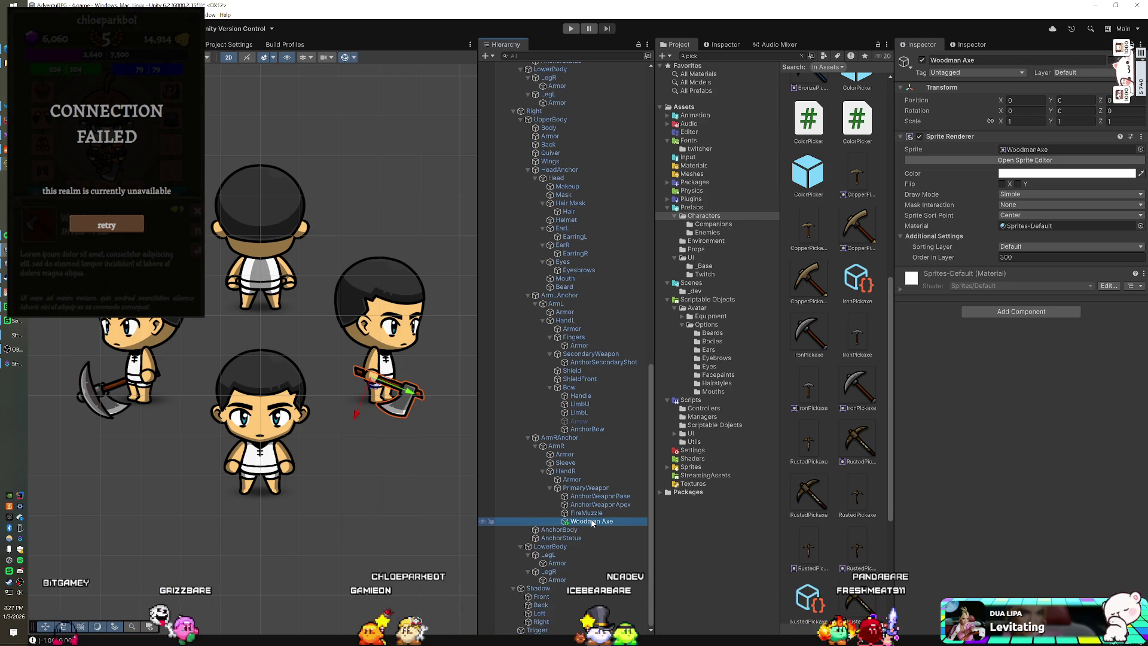
key("ctrl+d")
key("F2")
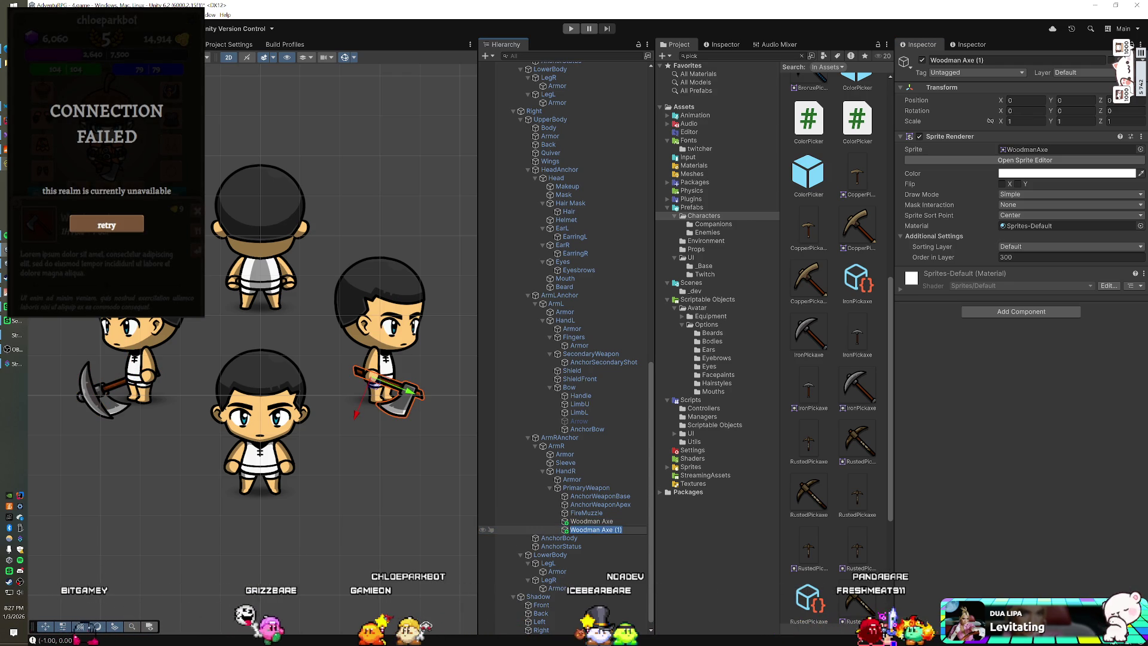
type("n Pickaxe")
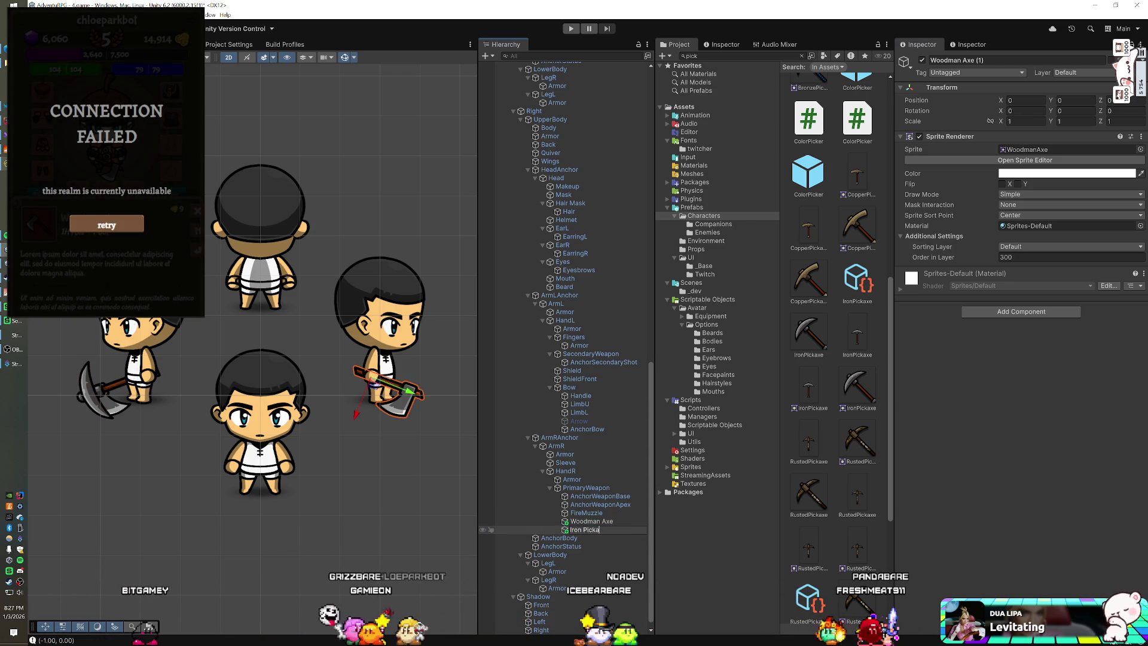
key("Return")
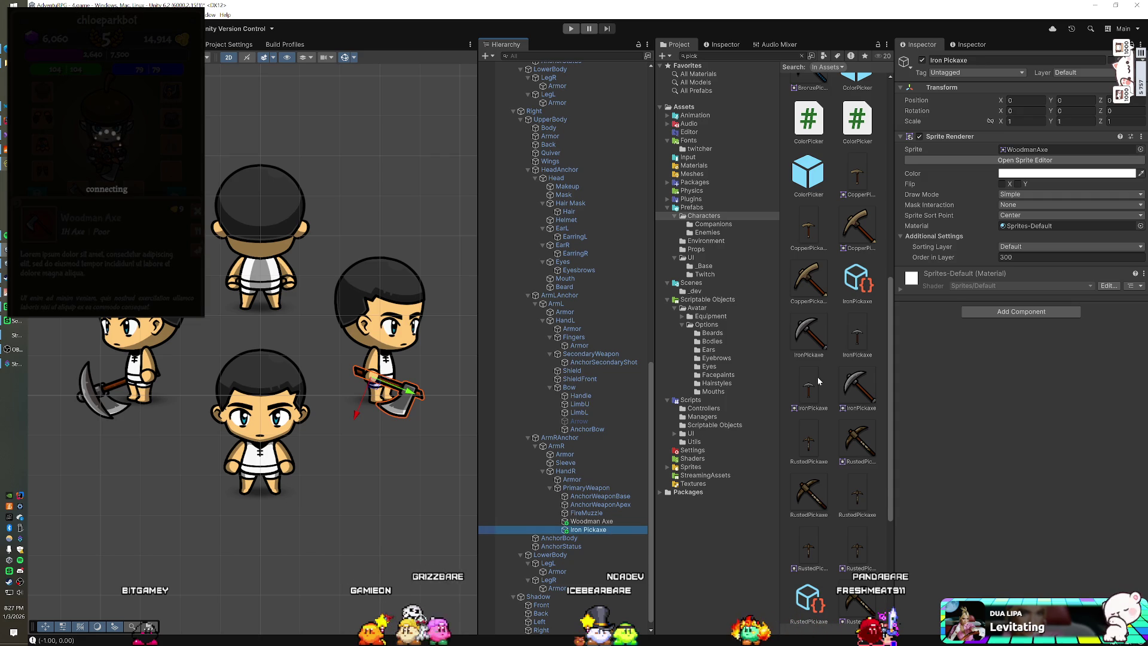
left_click_drag(1049, 156, 1052, 149)
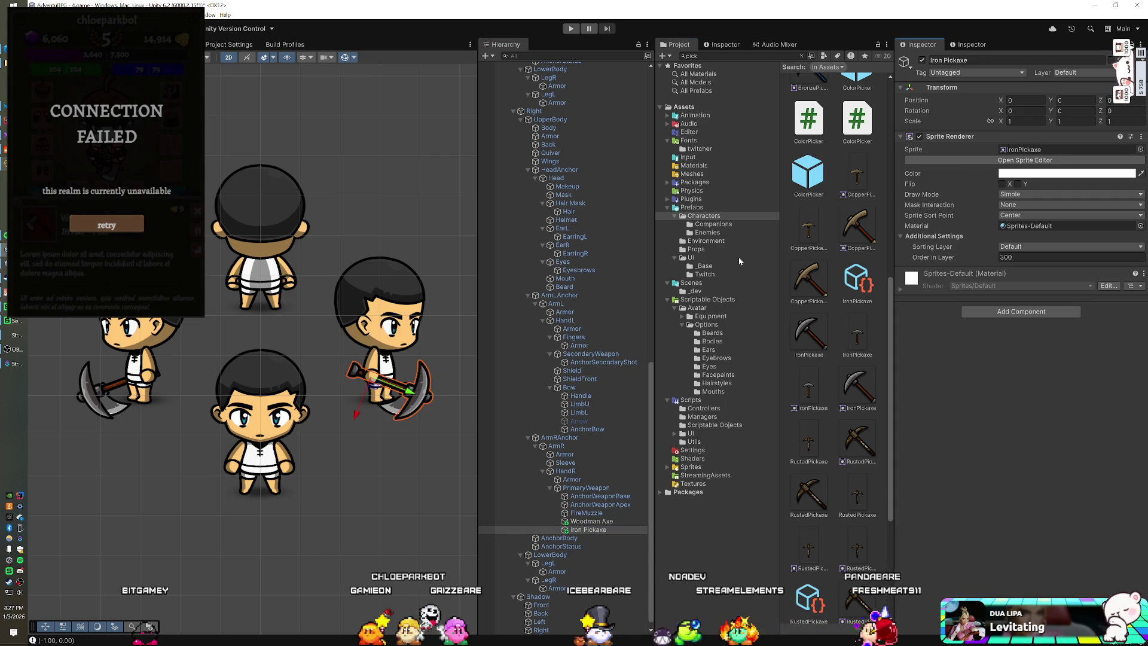
Disable the Sprite Renderer on Woodman Axe and Iron Pickaxe for both sides.
left_click(589, 521, "ctrl")
left_click(919, 136)
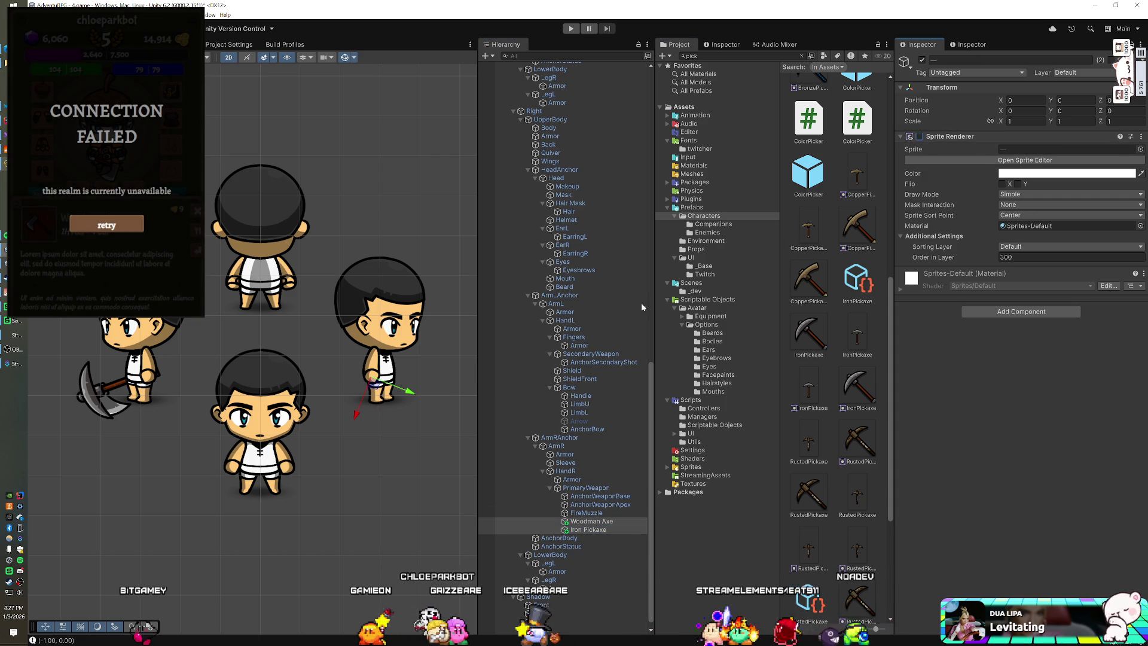
scroll(582, 328, "up", 10)
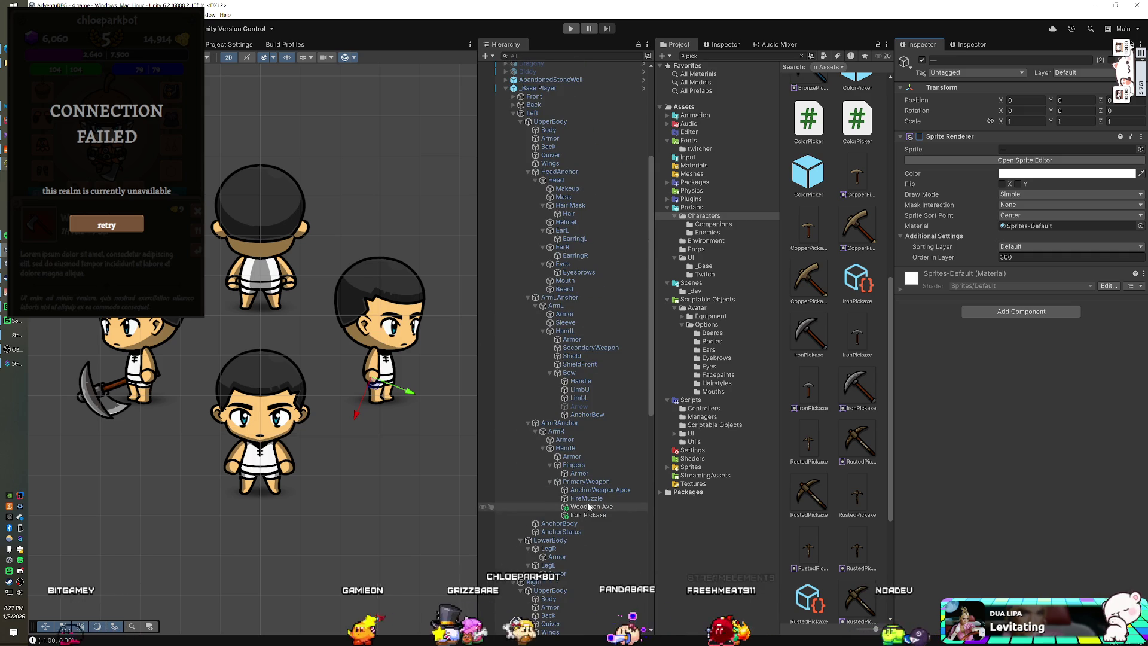
left_click(591, 506)
left_click(588, 515, "ctrl")
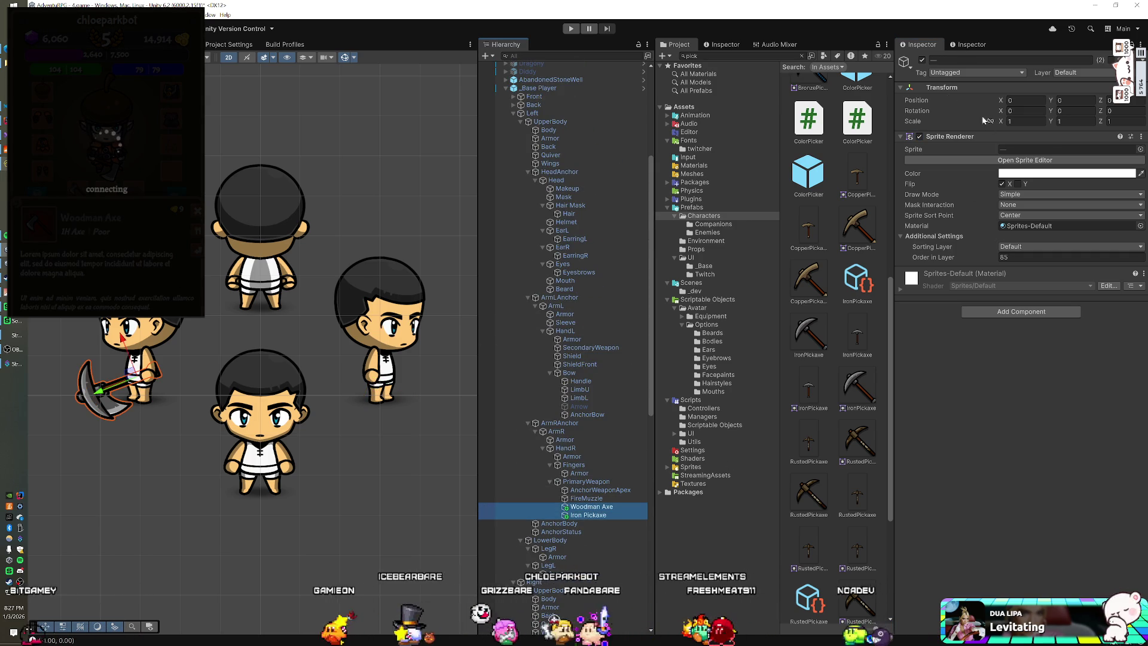
left_click(919, 137)
scroll(626, 285, "down", 10)
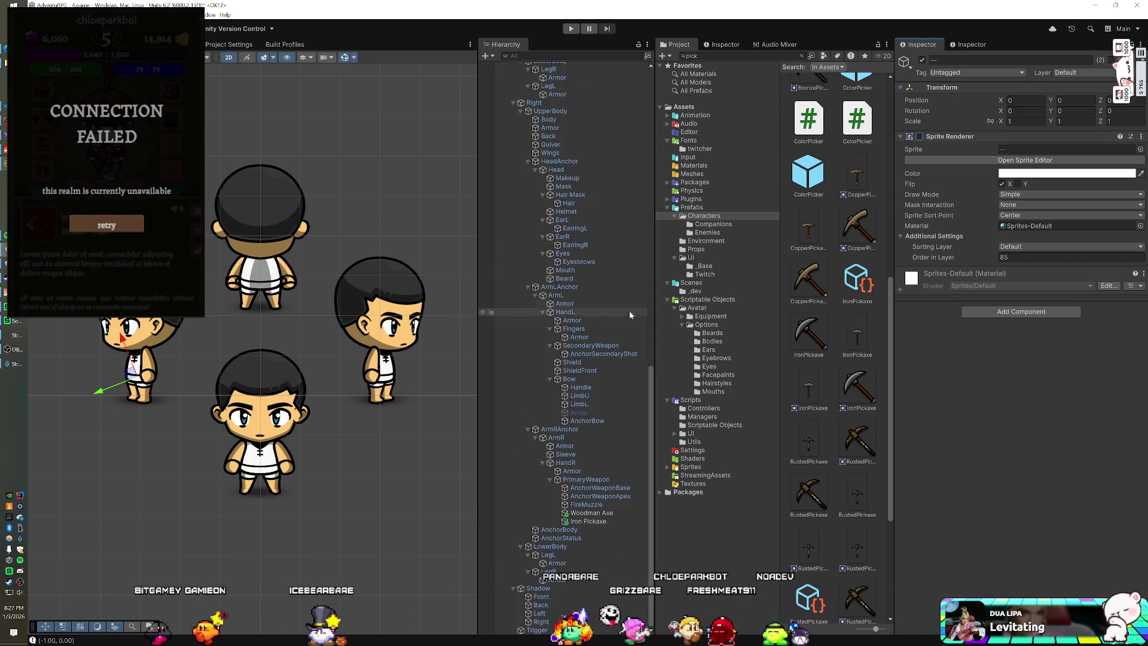
scroll(613, 328, "up", 15)
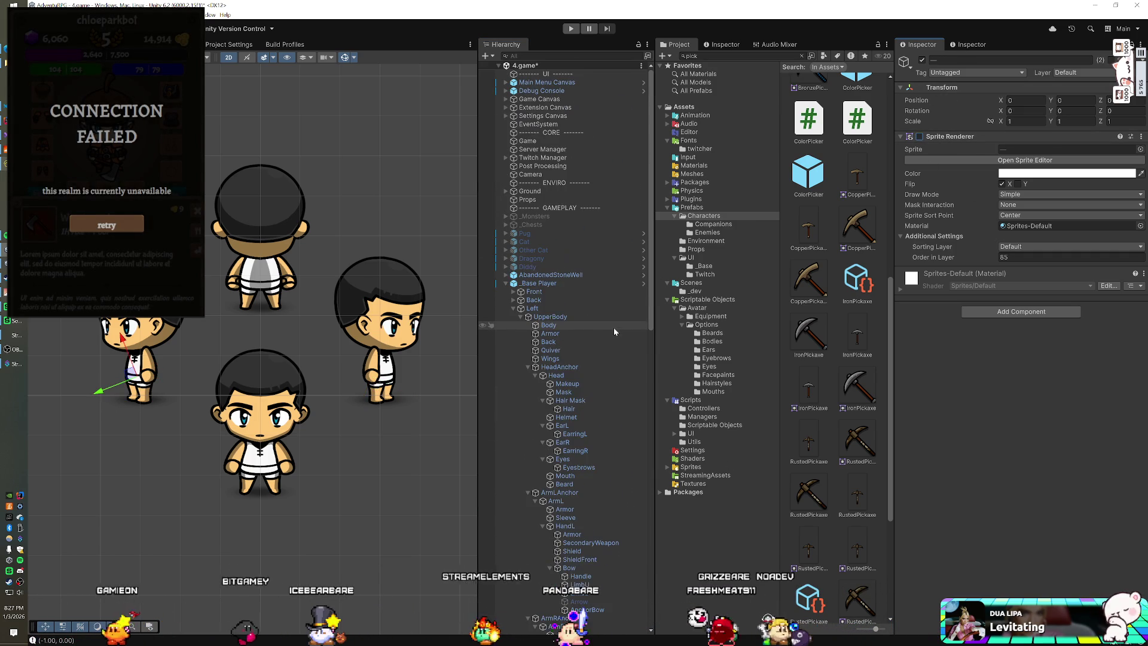
On _Base Player, fold Animator, Sorting Group and Capsule Collider 2D, and expand MMO Avatar.
left_click(565, 285)
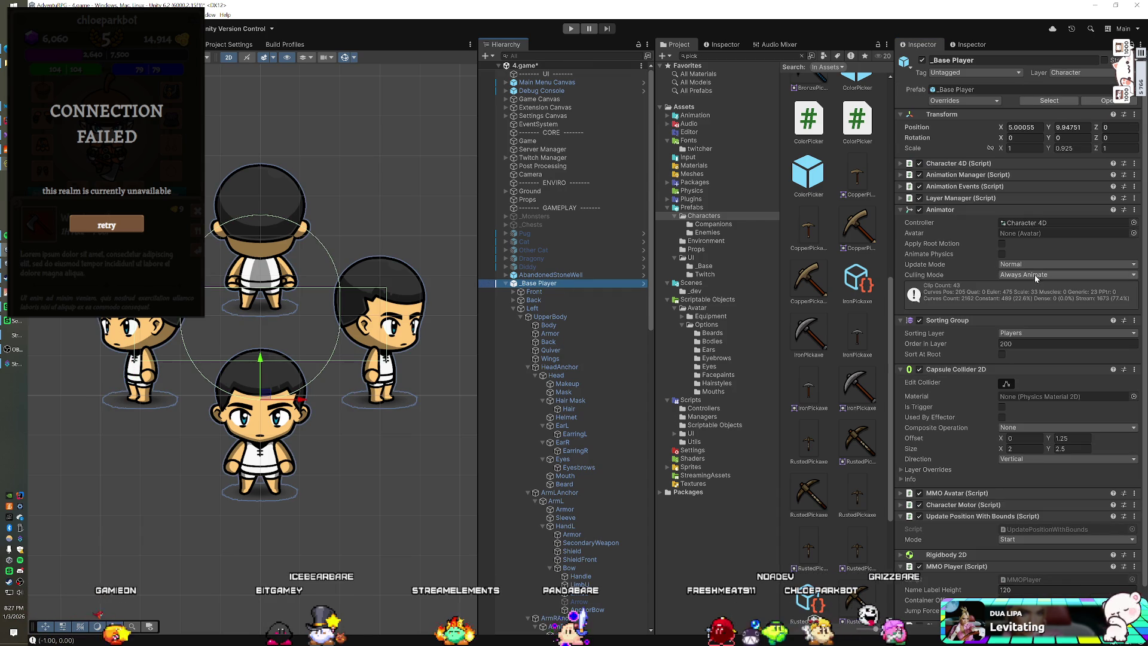
scroll(974, 293, "down", 1)
scroll(981, 359, "down", 2)
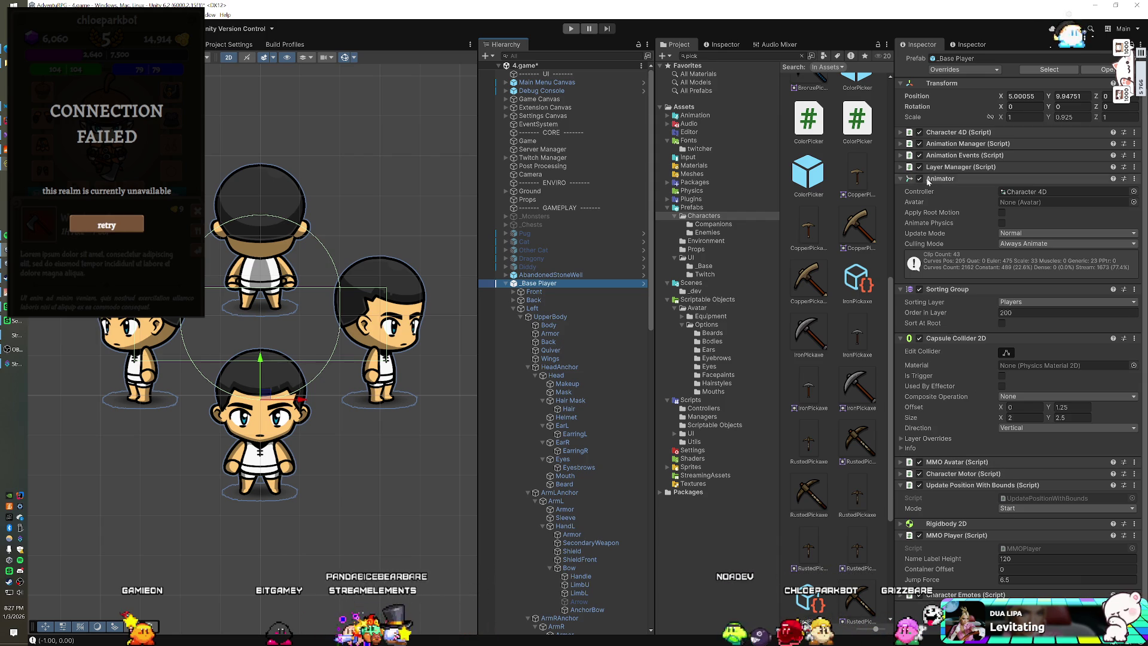
left_click(899, 178)
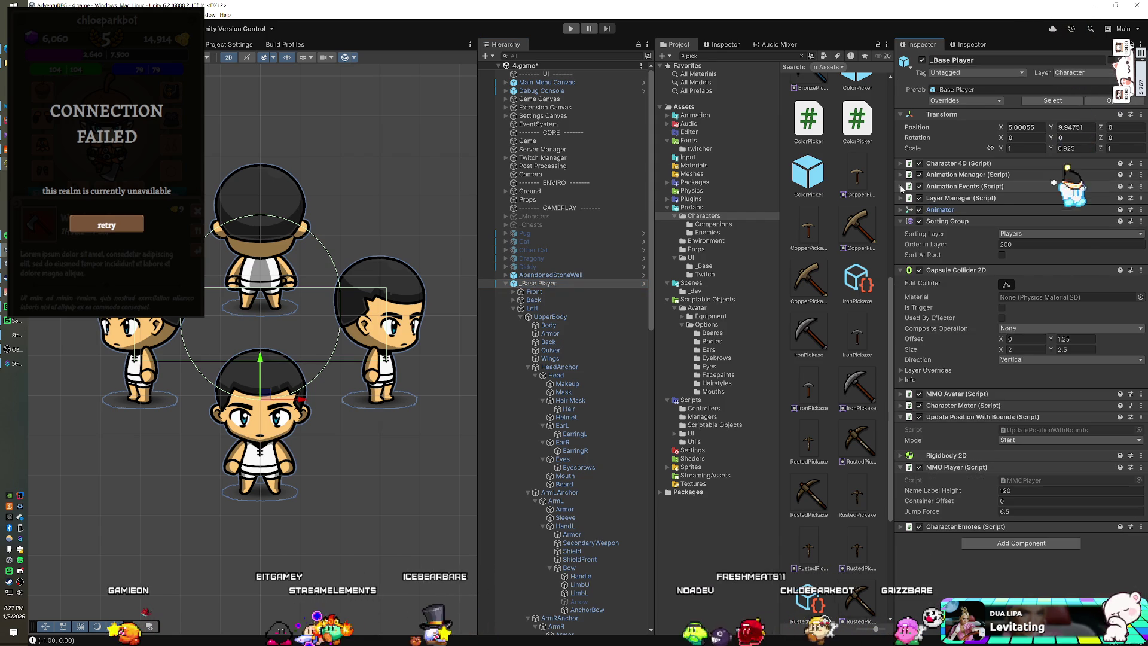
left_click(900, 221)
left_click(899, 232)
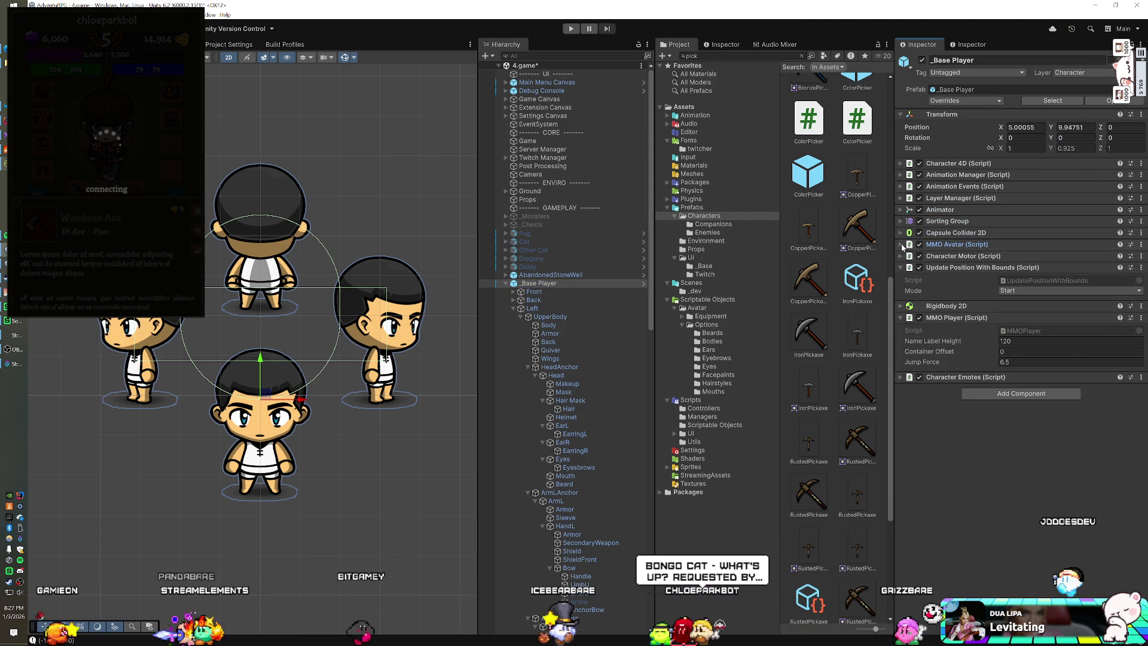
left_click(900, 244)
Collapse the MMO Avatar appearance lists, from Bodies through Beards.
left_click(910, 279)
left_click(915, 291)
left_click(921, 304)
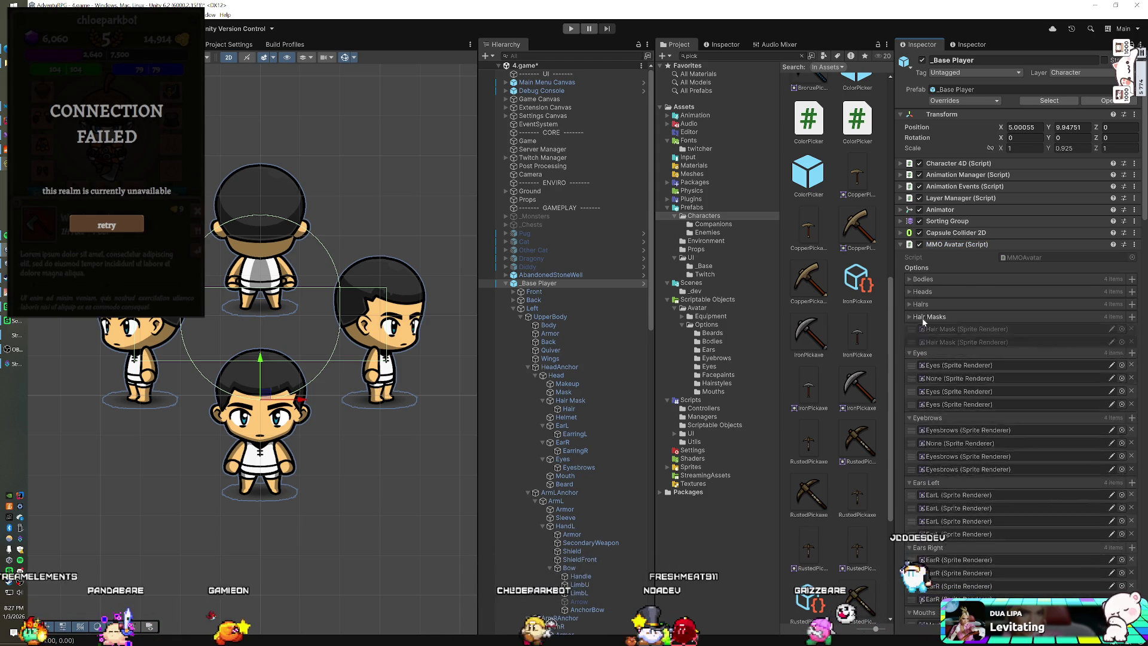
left_click(922, 317)
left_click(923, 329)
left_click(926, 342)
left_click(927, 355)
left_click(929, 367)
left_click(929, 381)
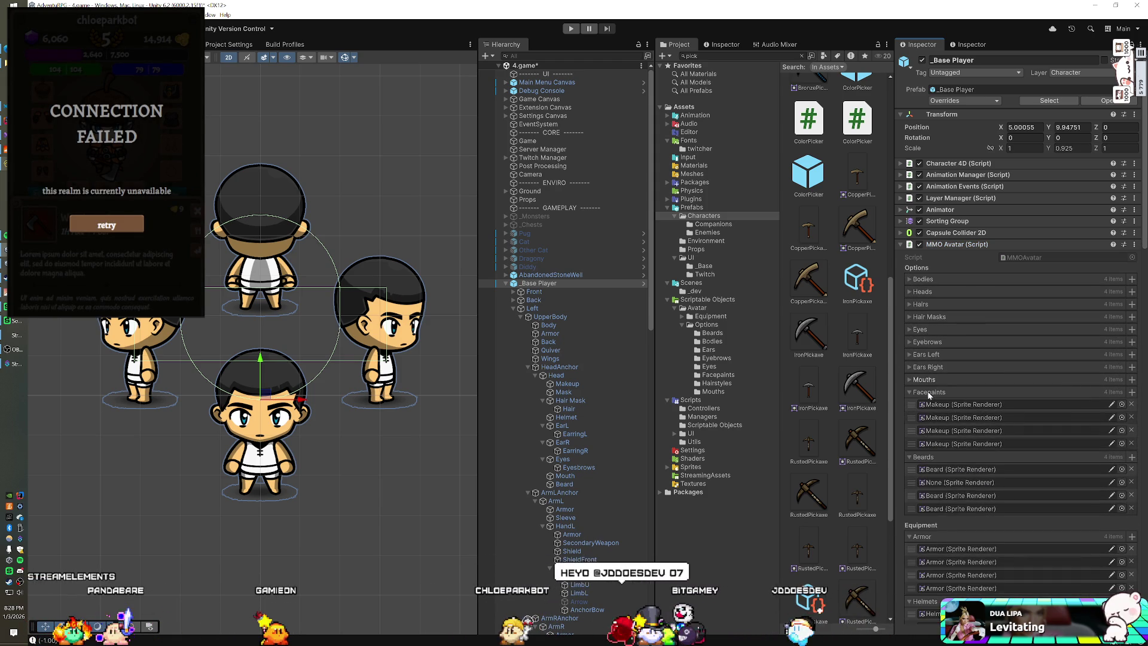
left_click(928, 391)
left_click(930, 405)
Collapse the MMO Avatar equipment lists, from Armor and Helmets through Main Hands and Off Hands.
left_click(928, 432)
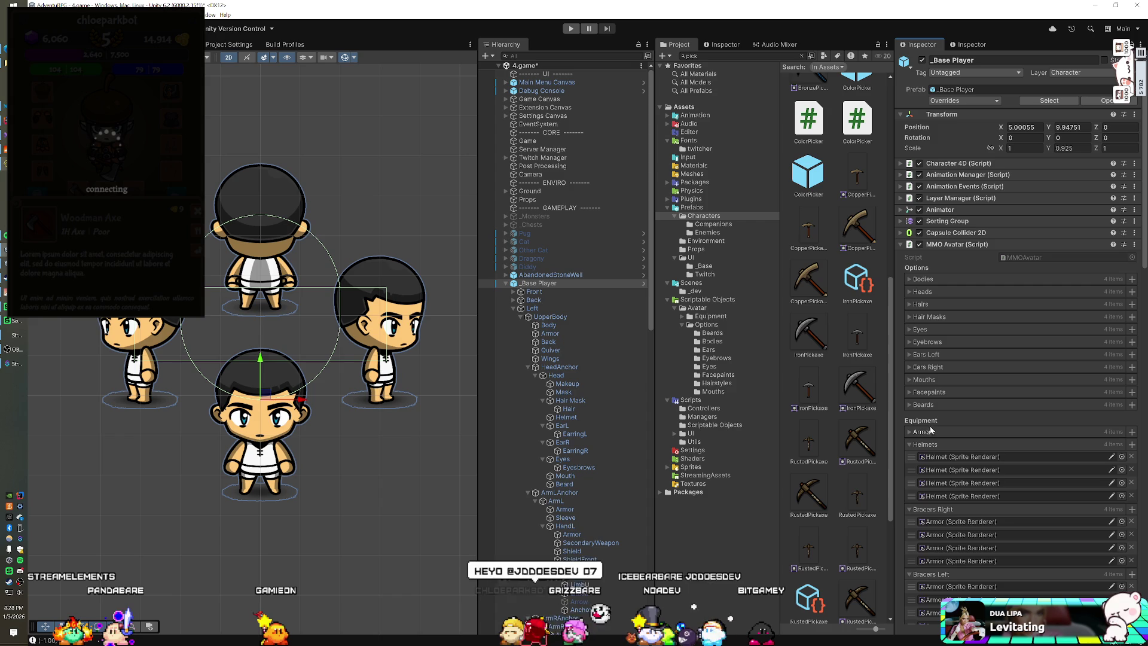
left_click(926, 447)
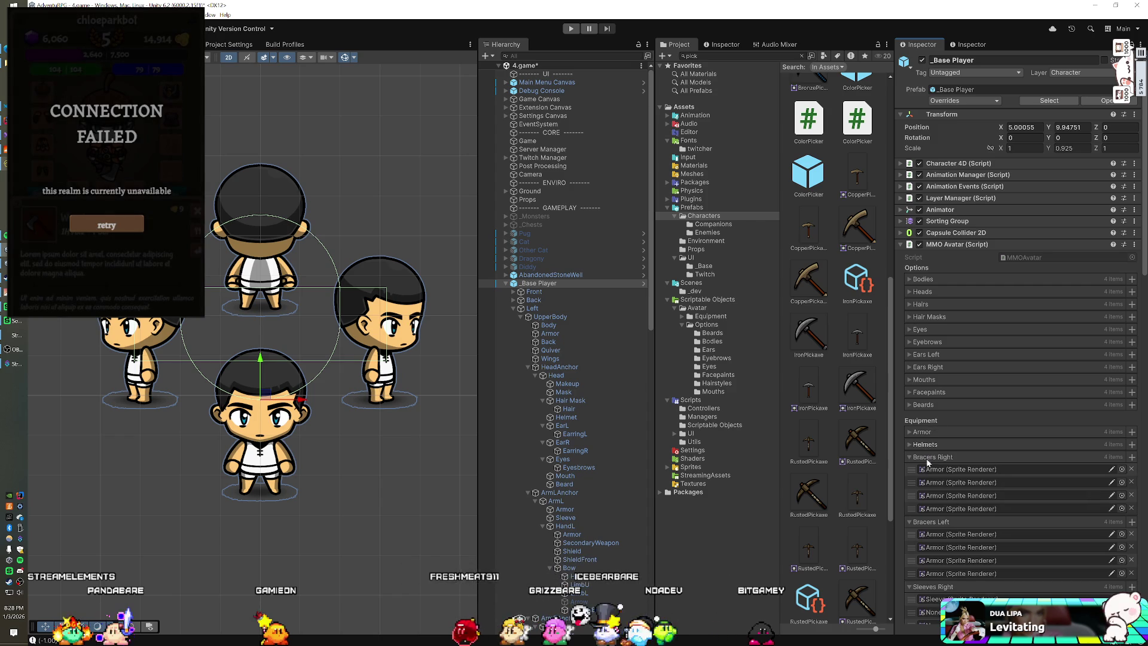
left_click(930, 458)
scroll(932, 358, "down", 5)
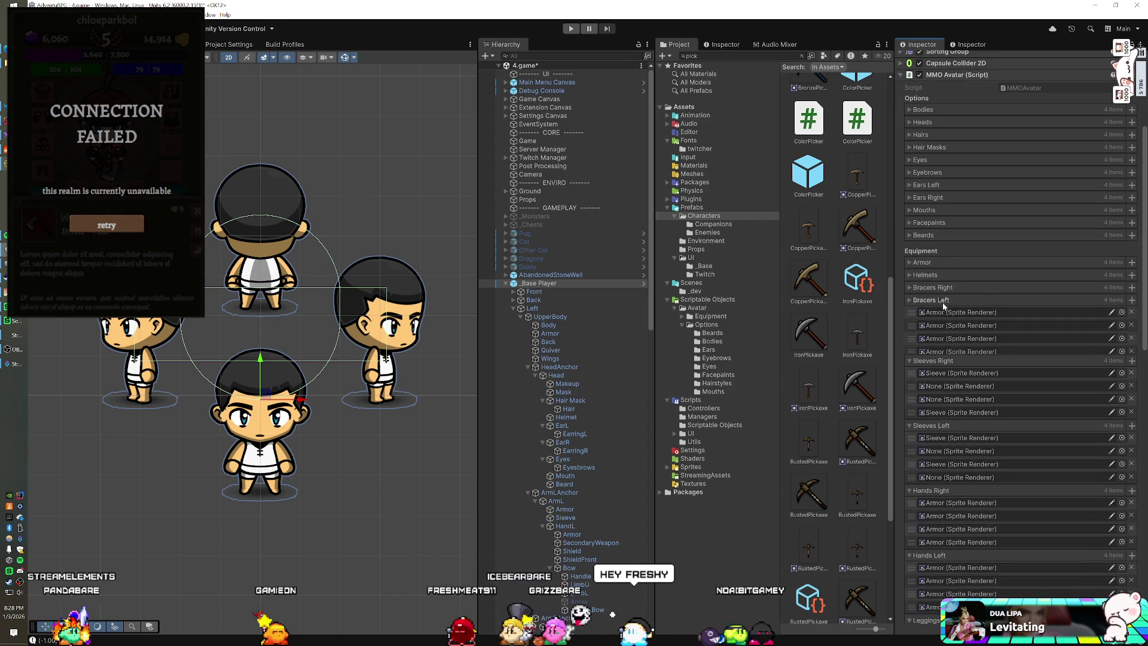
left_click(932, 300)
left_click(941, 315)
left_click(942, 328)
left_click(941, 339)
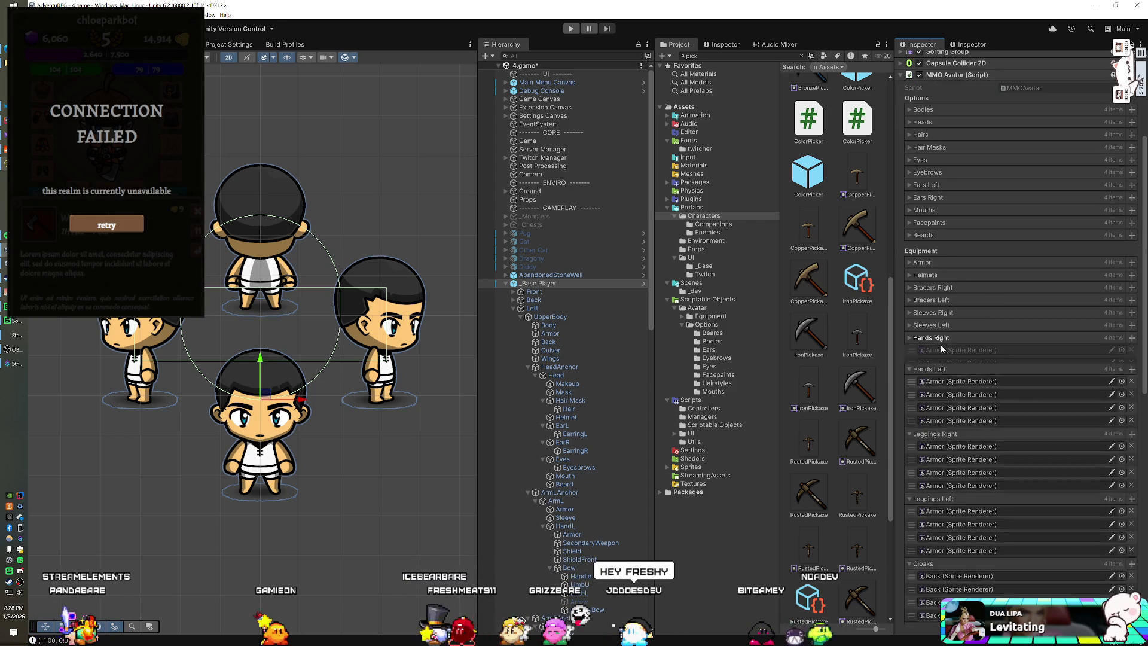
left_click(940, 351)
left_click(939, 363)
left_click(940, 376)
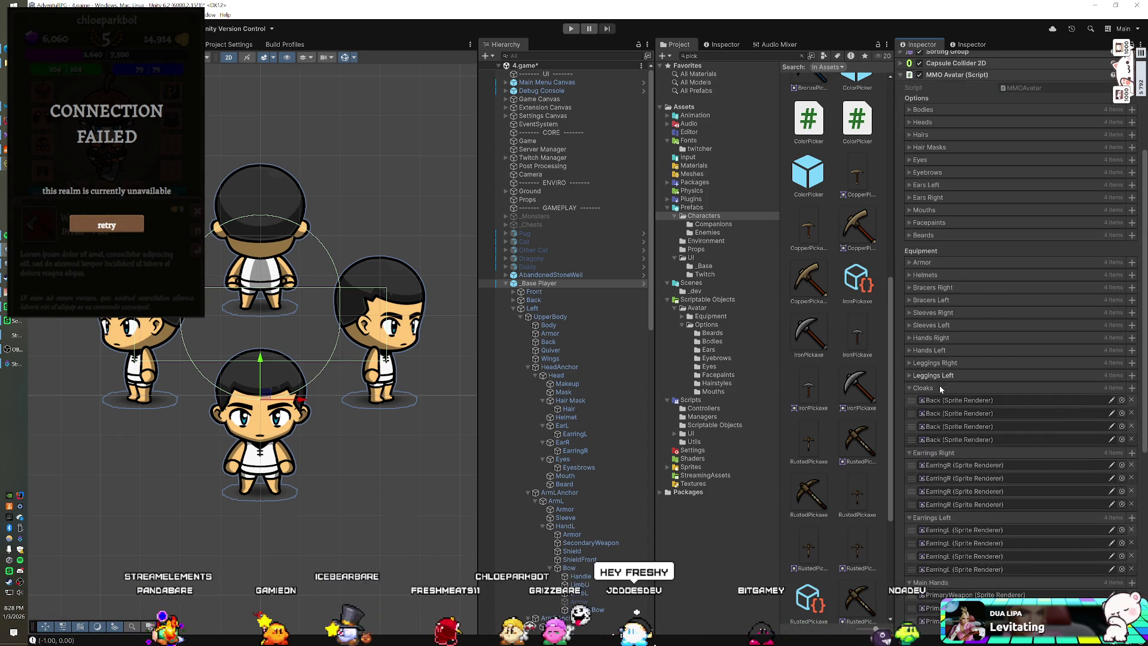
left_click(940, 388)
left_click(941, 400)
left_click(939, 412)
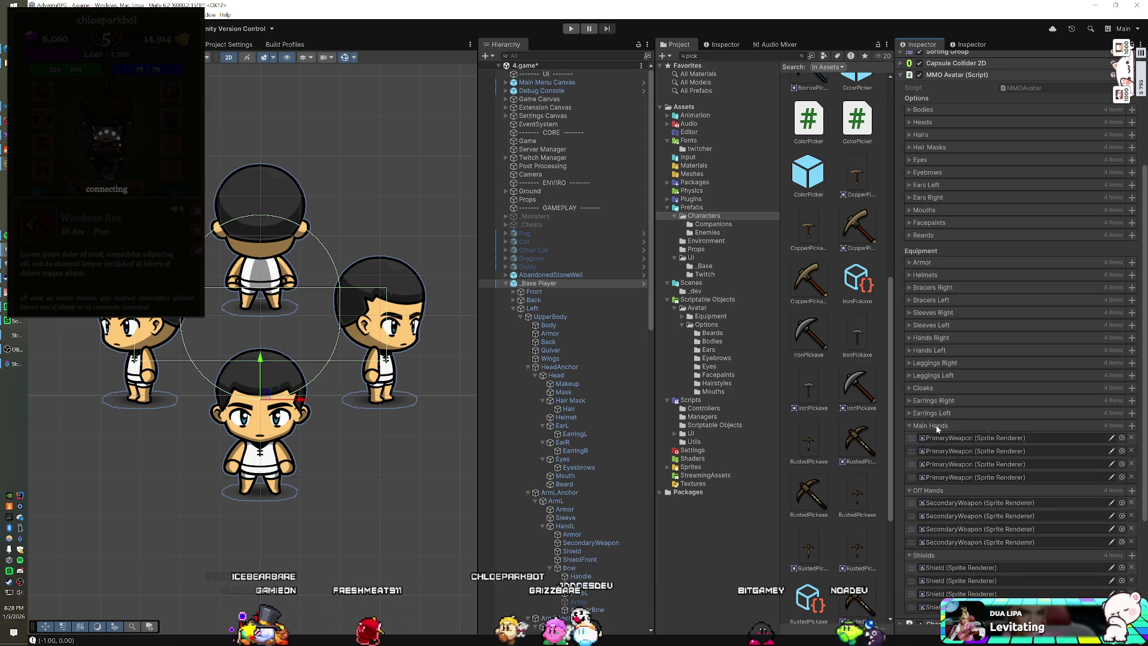
left_click(940, 425)
left_click(939, 437)
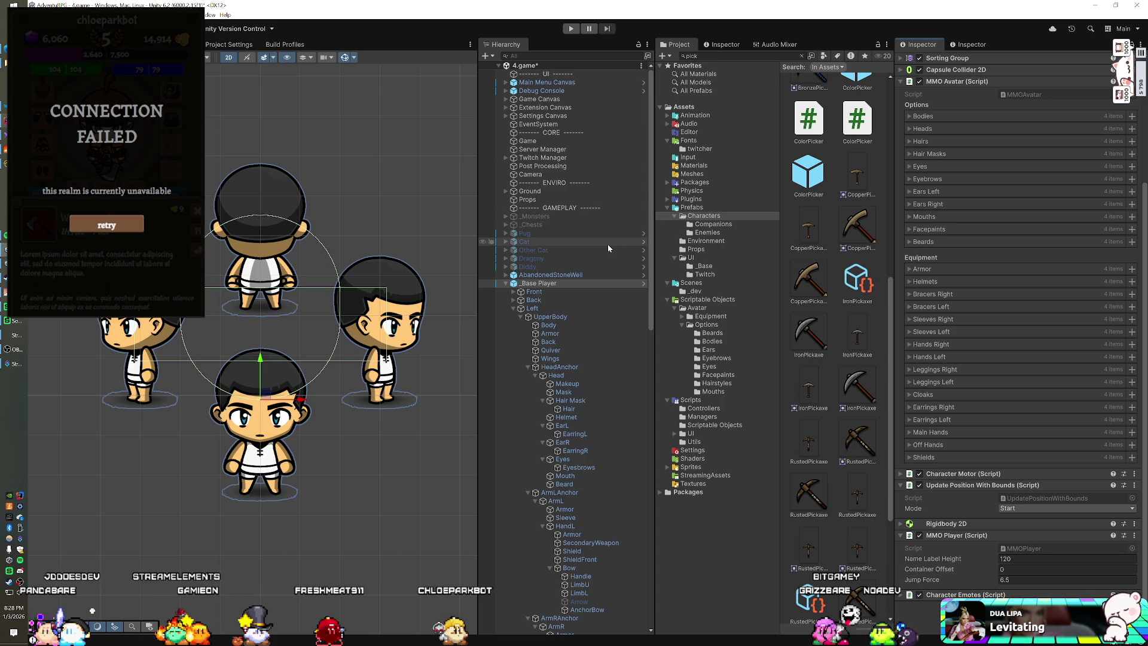
Deactivate the _Base Player object and run the game in play mode.
scroll(525, 287, "down", 5)
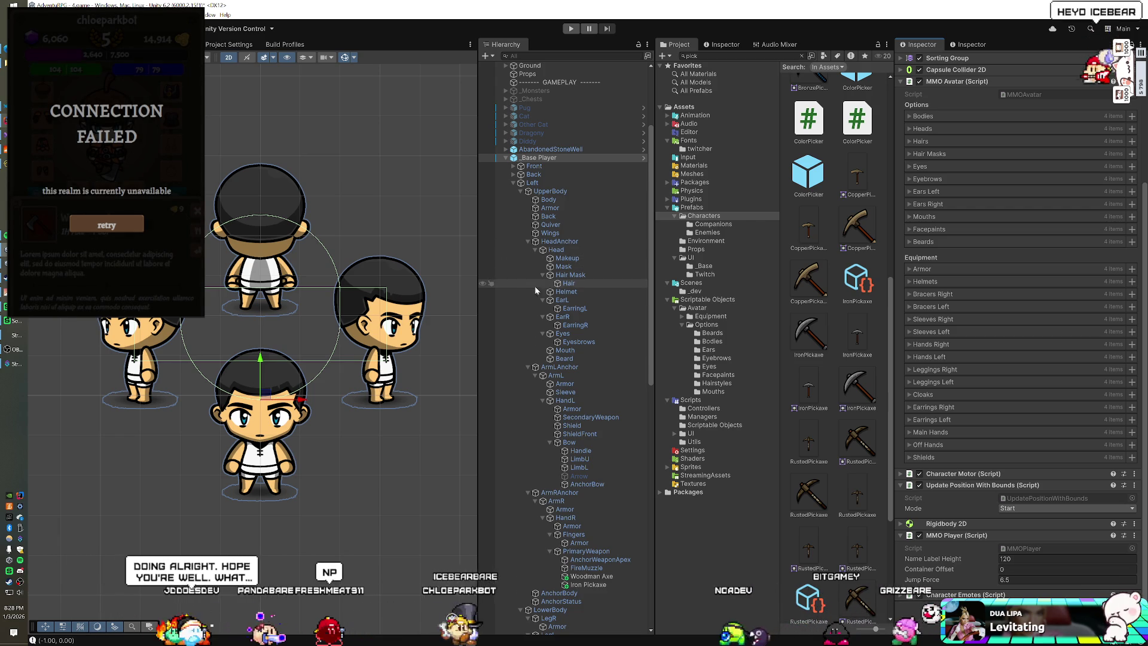
left_click(534, 159)
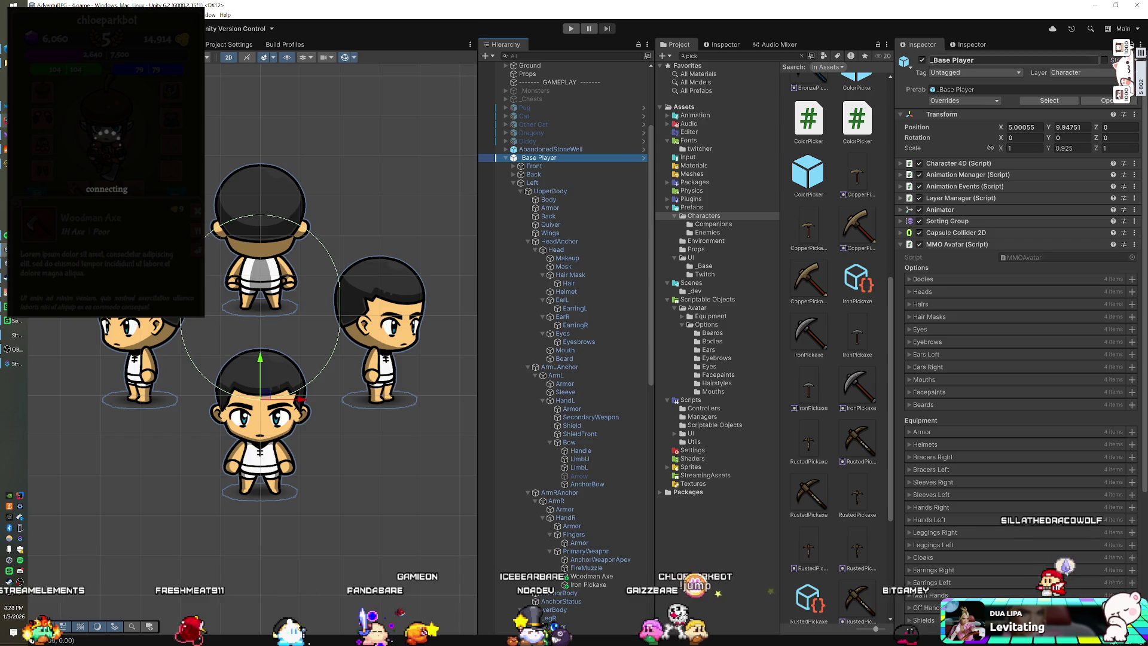
left_click(921, 60)
key("ctrl+p")
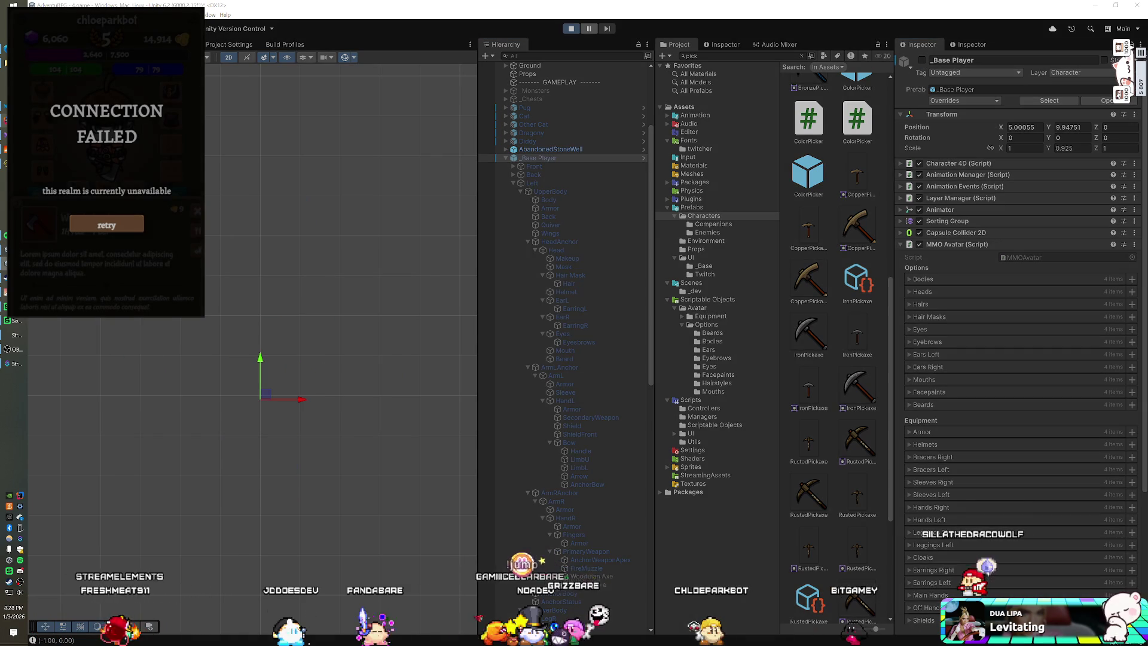
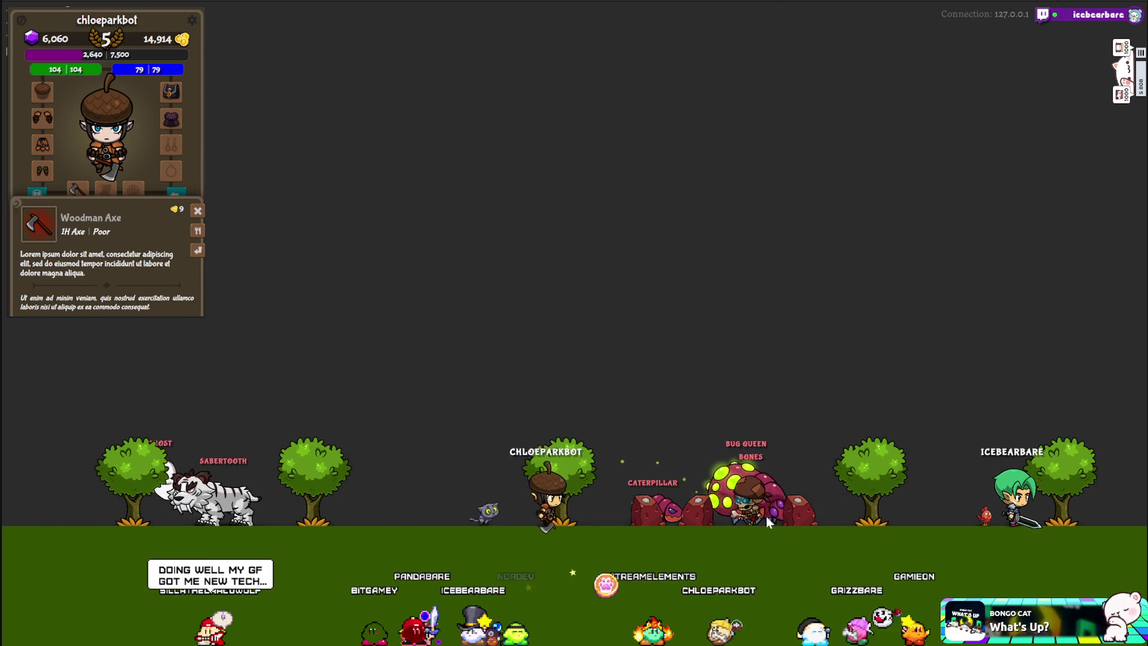
Close the Woodman Axe details and equip the blue chest armor, steel helmet, white gloves and darker boots.
left_click(198, 212)
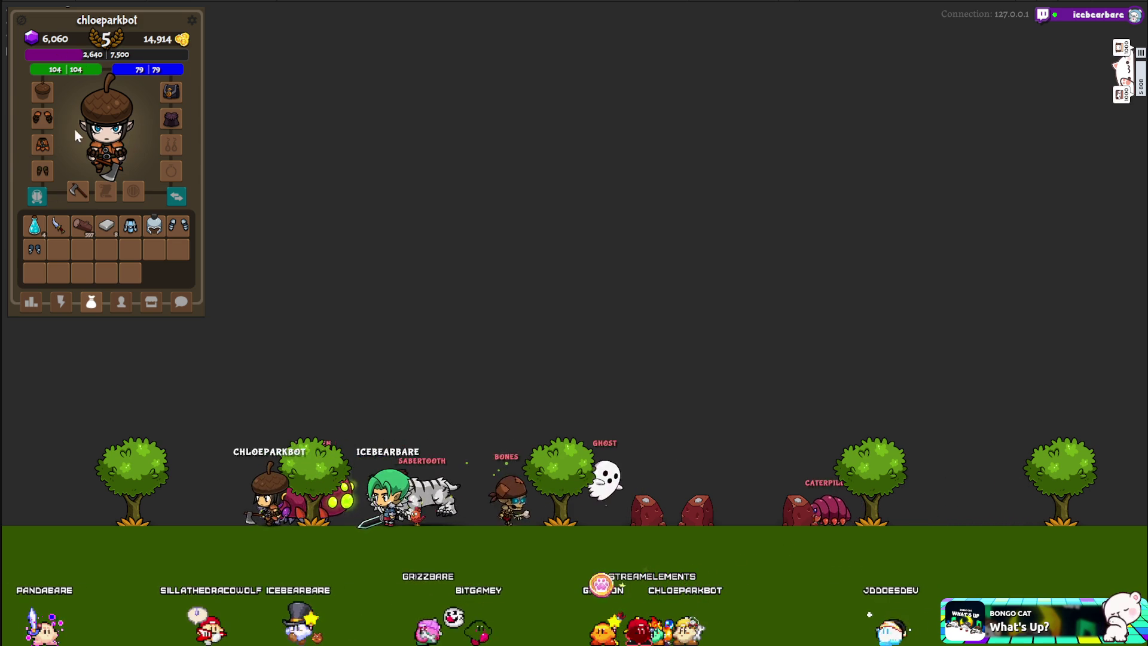
left_click(129, 228)
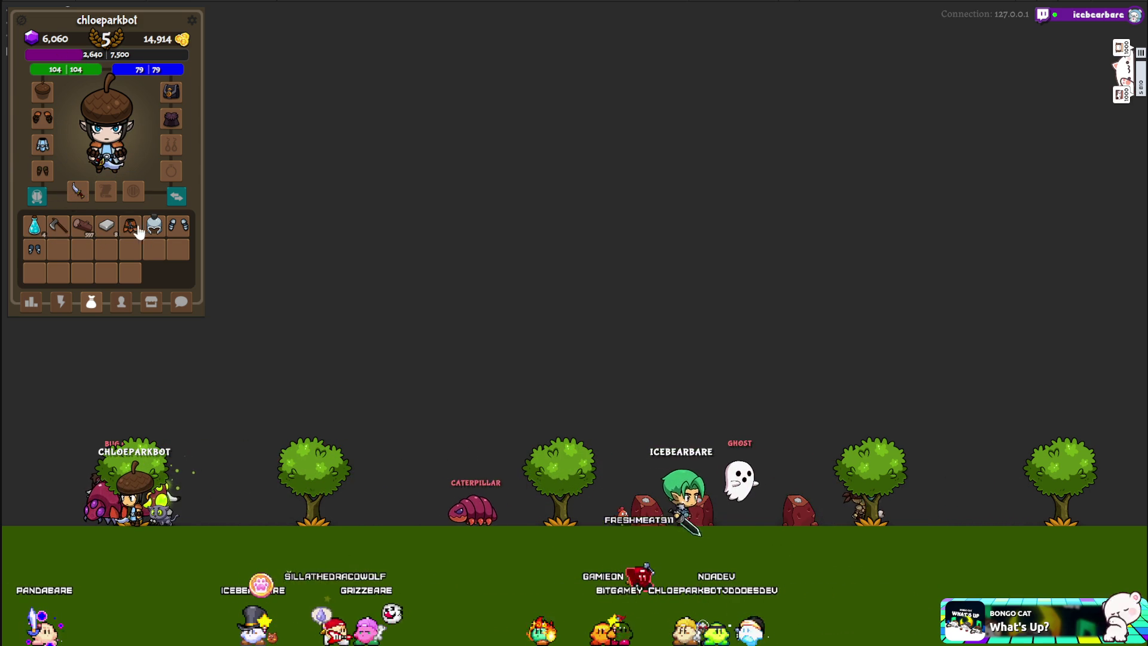
left_click(153, 230)
left_click(178, 226)
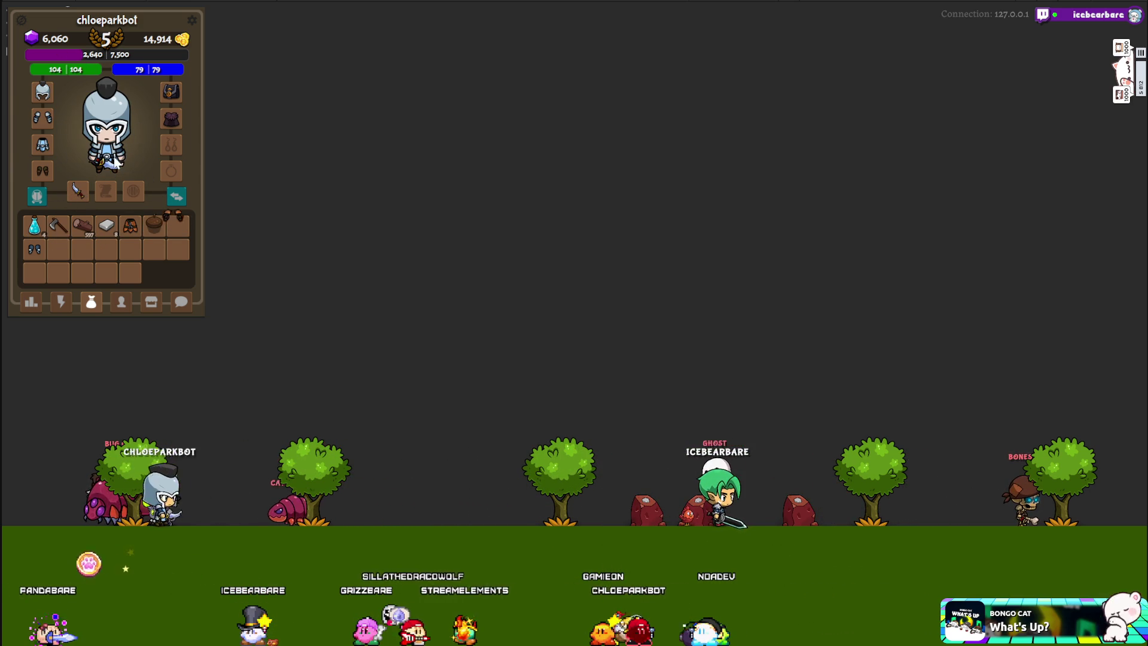
left_click(38, 253)
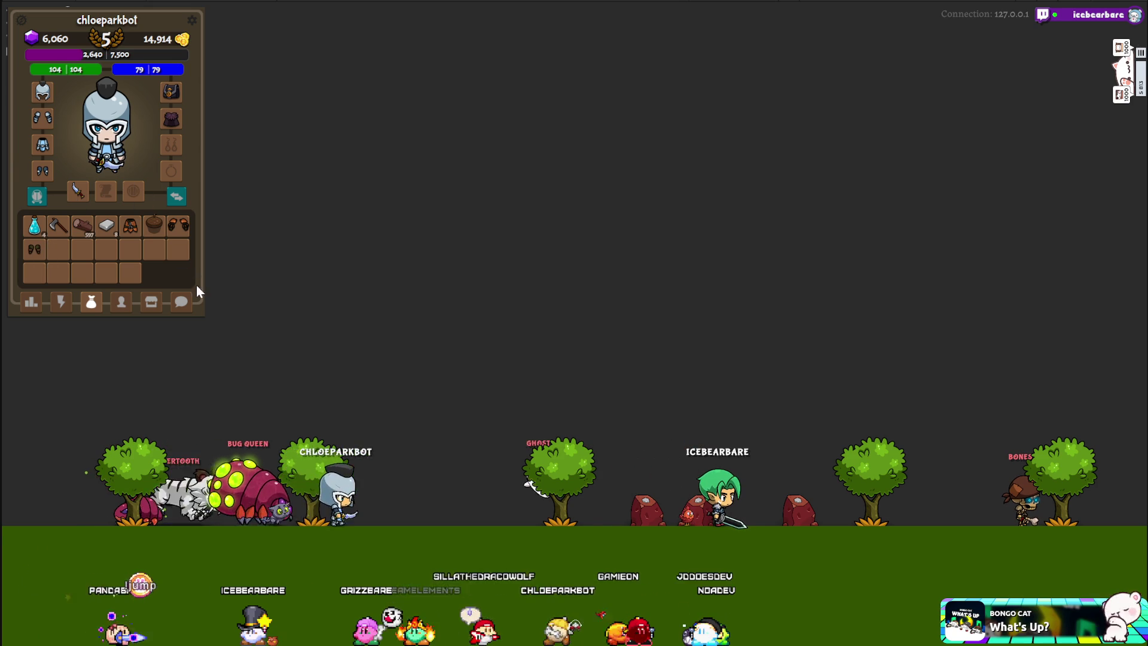
Turn on Helmet Hide in the game settings and return to the Stats page.
left_click(192, 20)
left_click(143, 149)
left_click(31, 301)
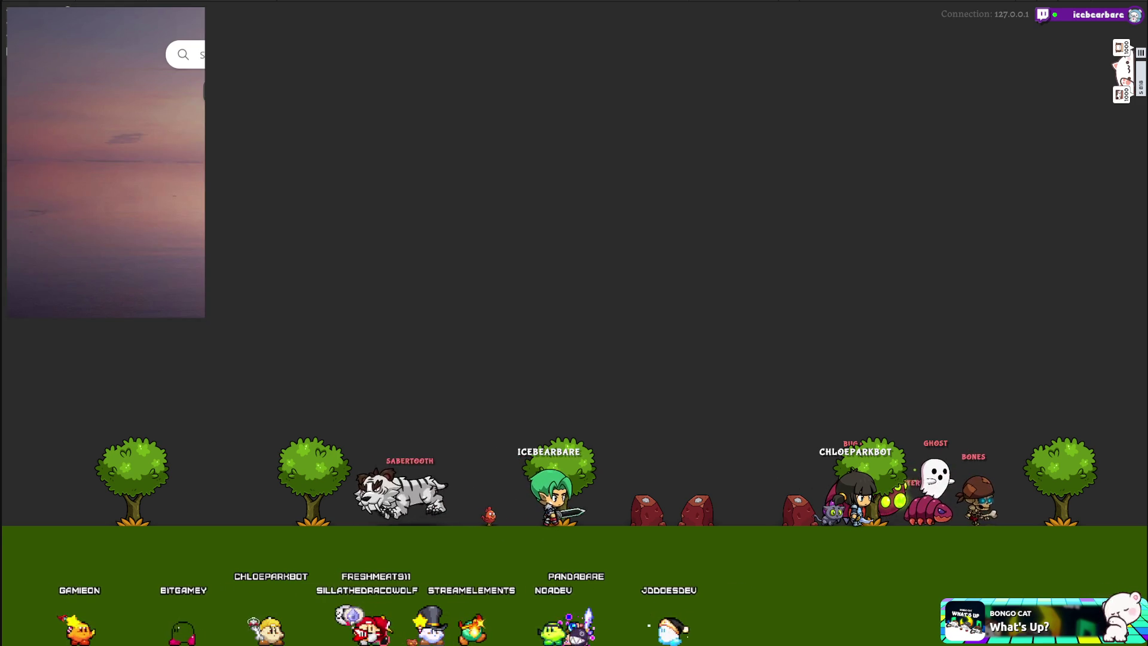
Load the streamer's channel at twitch.tv/far and show its Home page.
type("twitch.tv")
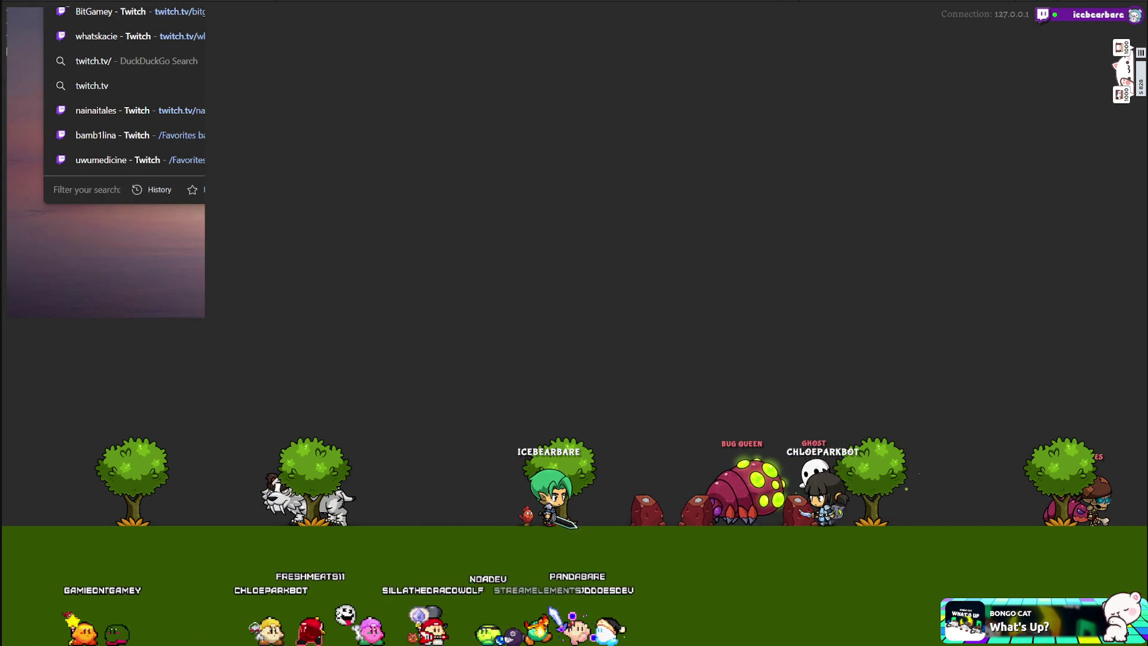
type("/faroukiie")
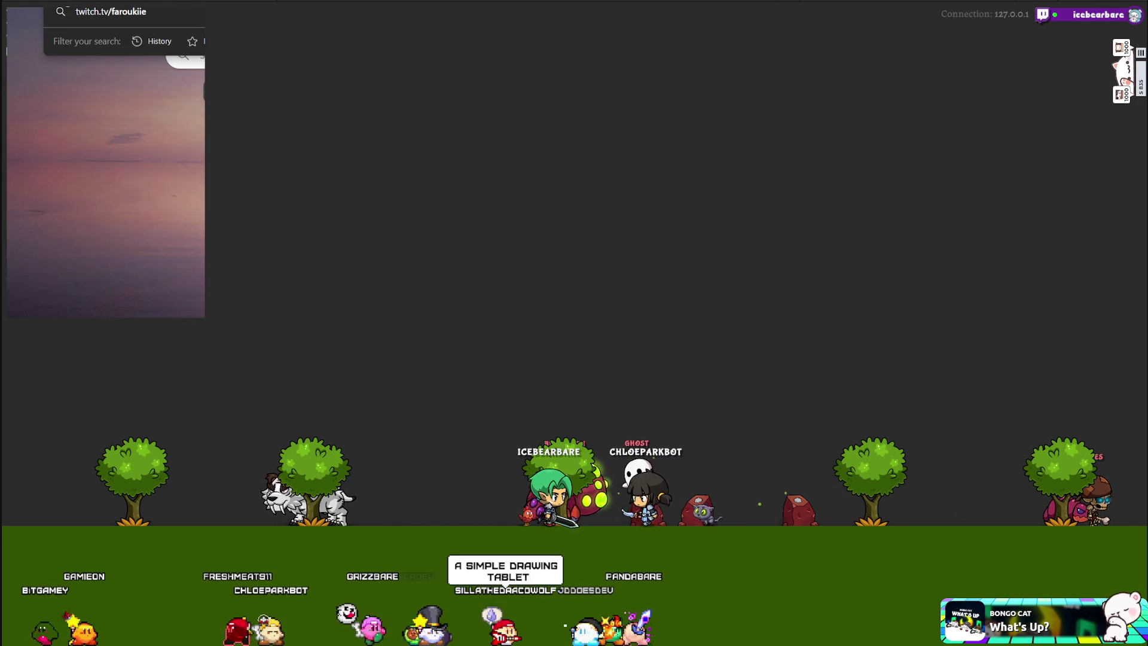
key("Return")
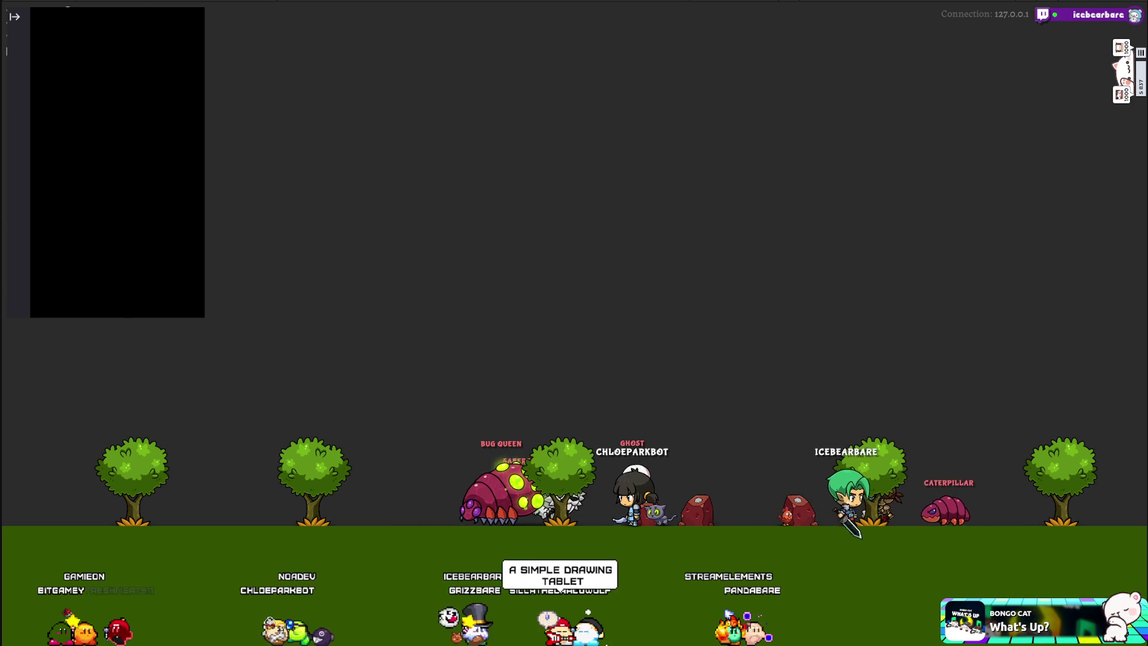
scroll(118, 161, "down", 4)
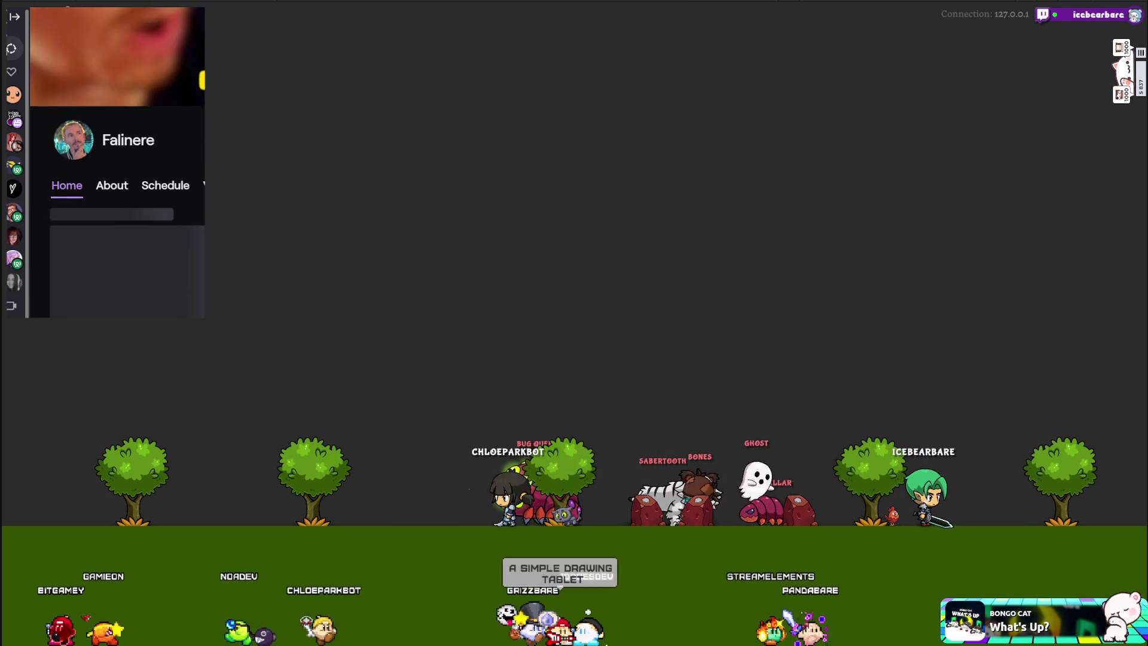
scroll(117, 180, "down", 2)
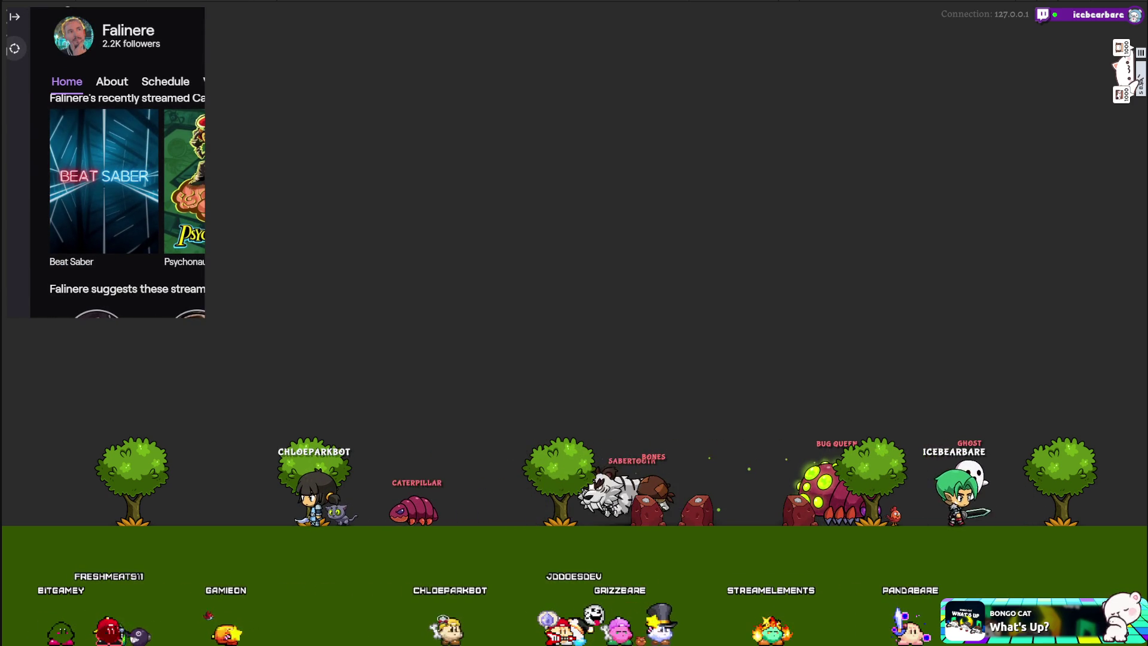
left_click(15, 49)
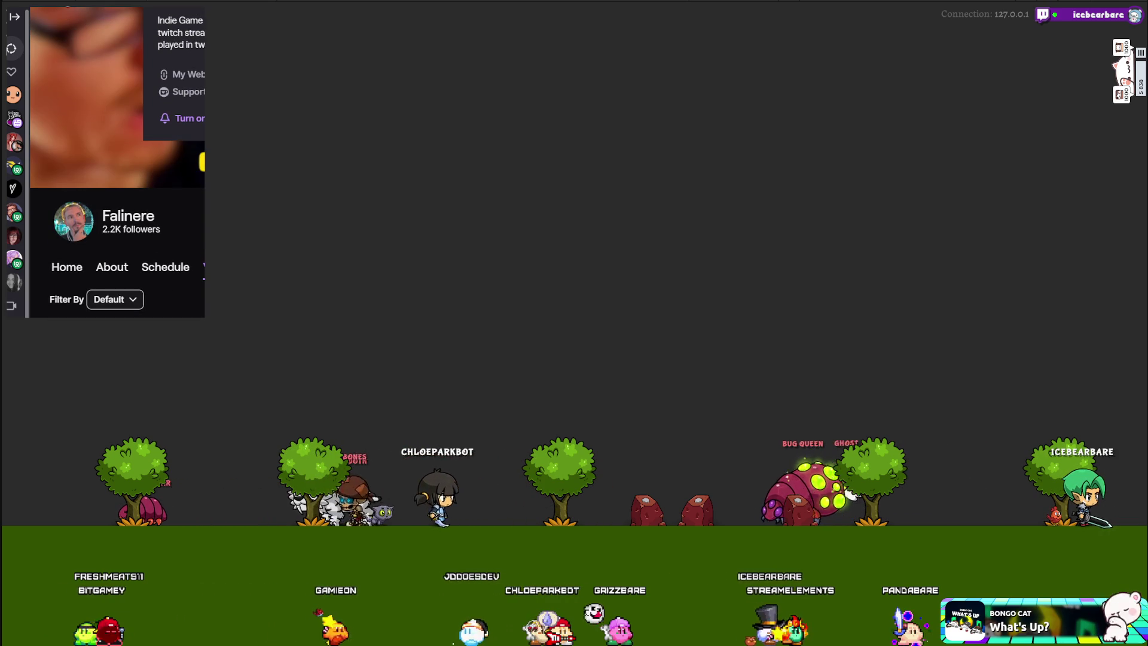
Scroll through the channel's featured clips, recent broadcasts, highlights and all videos.
scroll(117, 161, "up", 2)
scroll(117, 161, "down", 3)
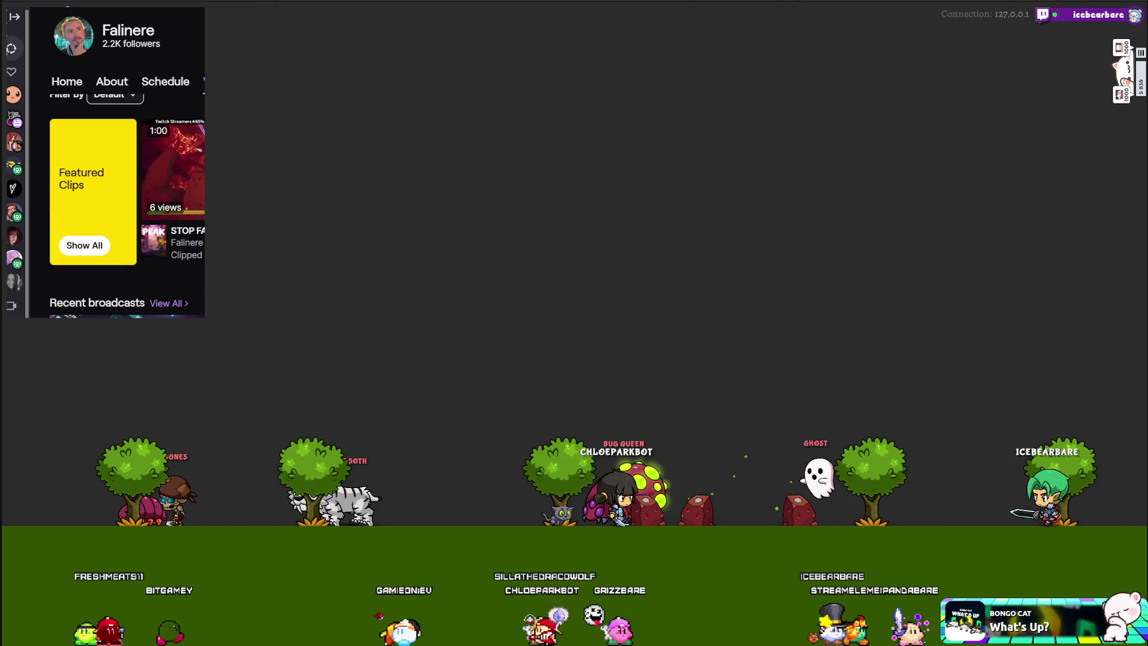
scroll(127, 198, "down", 1)
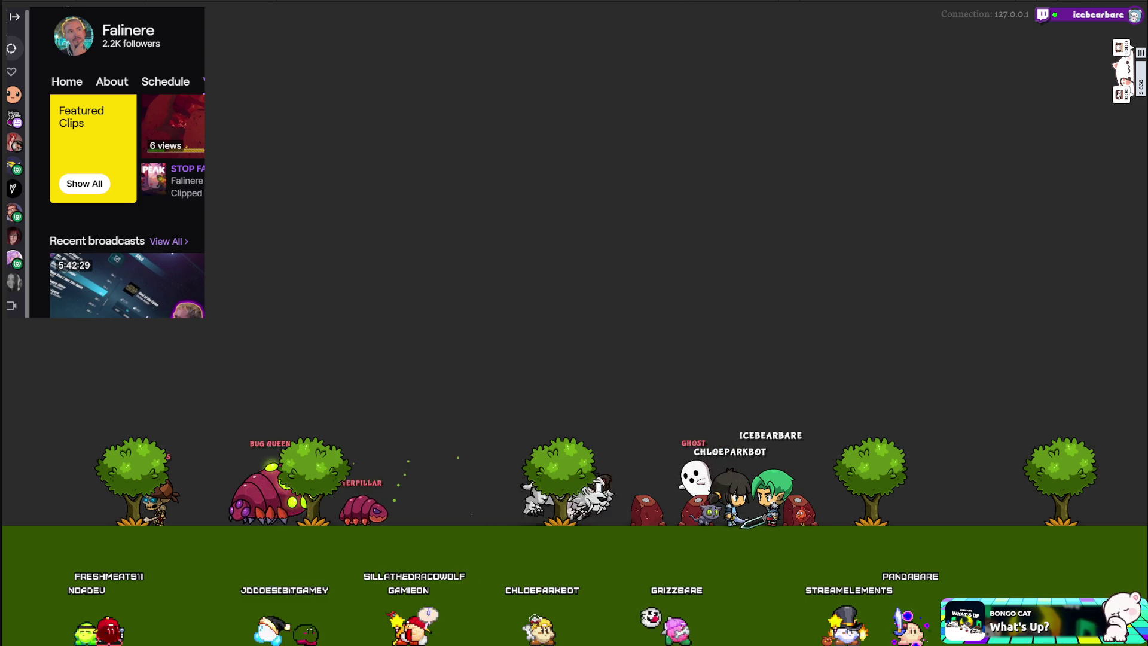
scroll(117, 161, "up", 5)
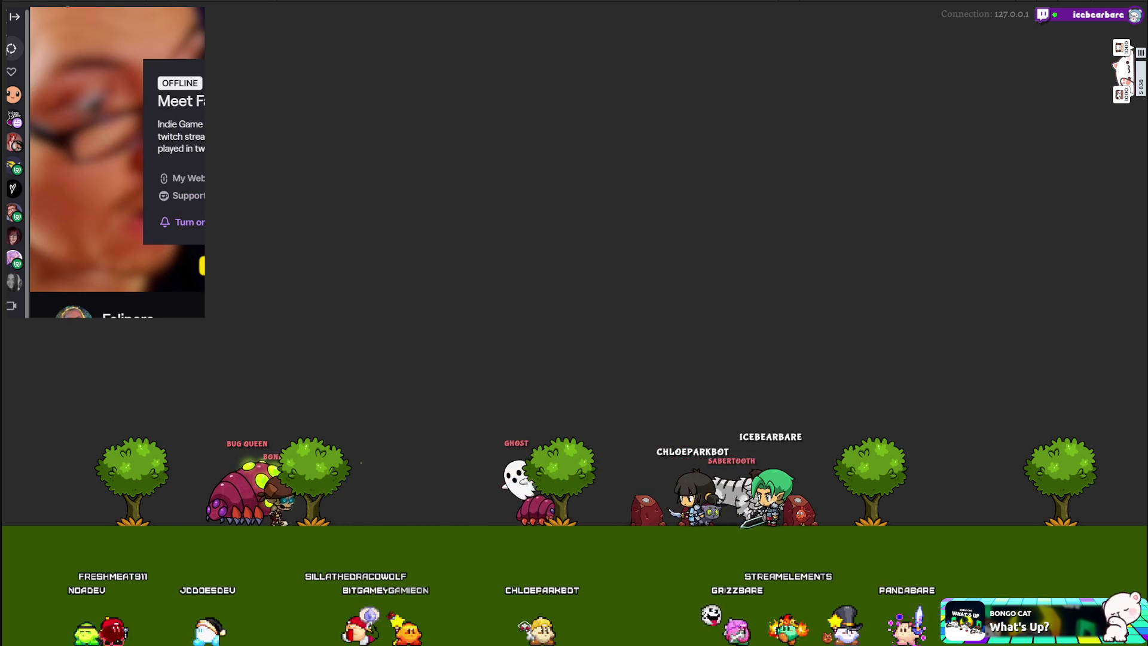
scroll(117, 162, "down", 1)
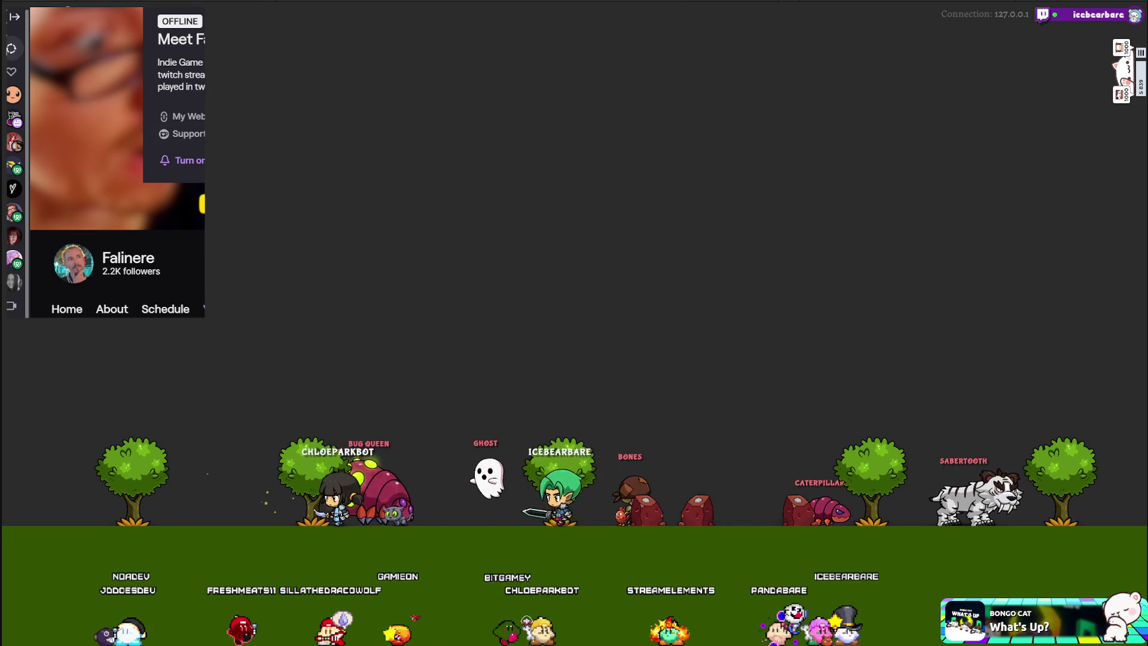
scroll(117, 162, "up", 1)
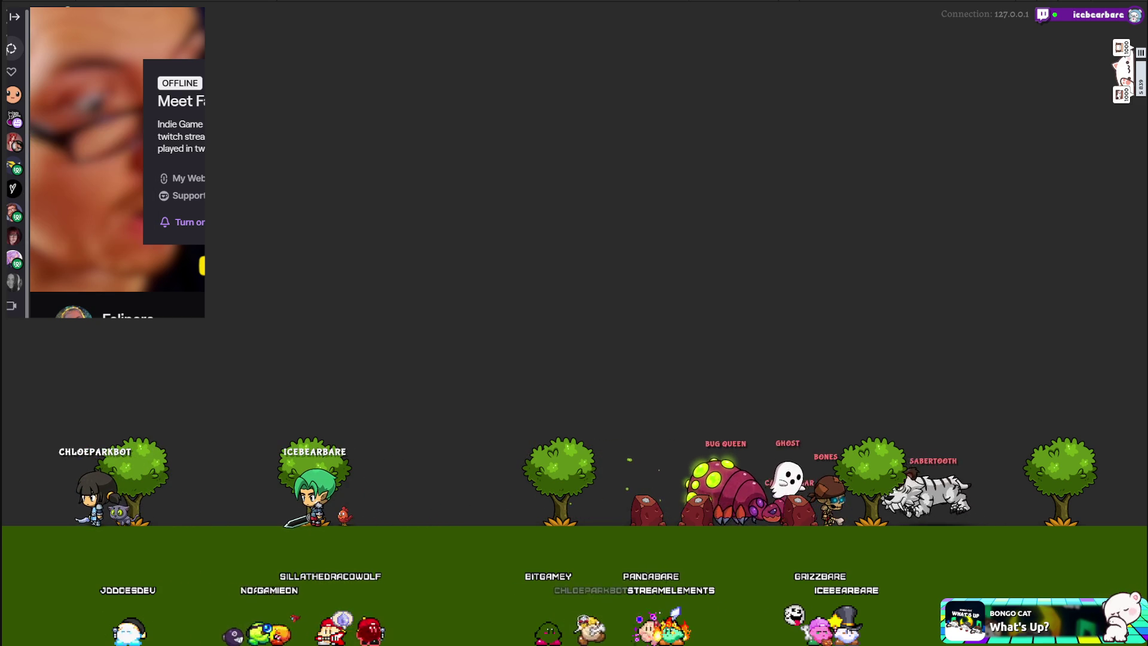
scroll(118, 162, "down", 4)
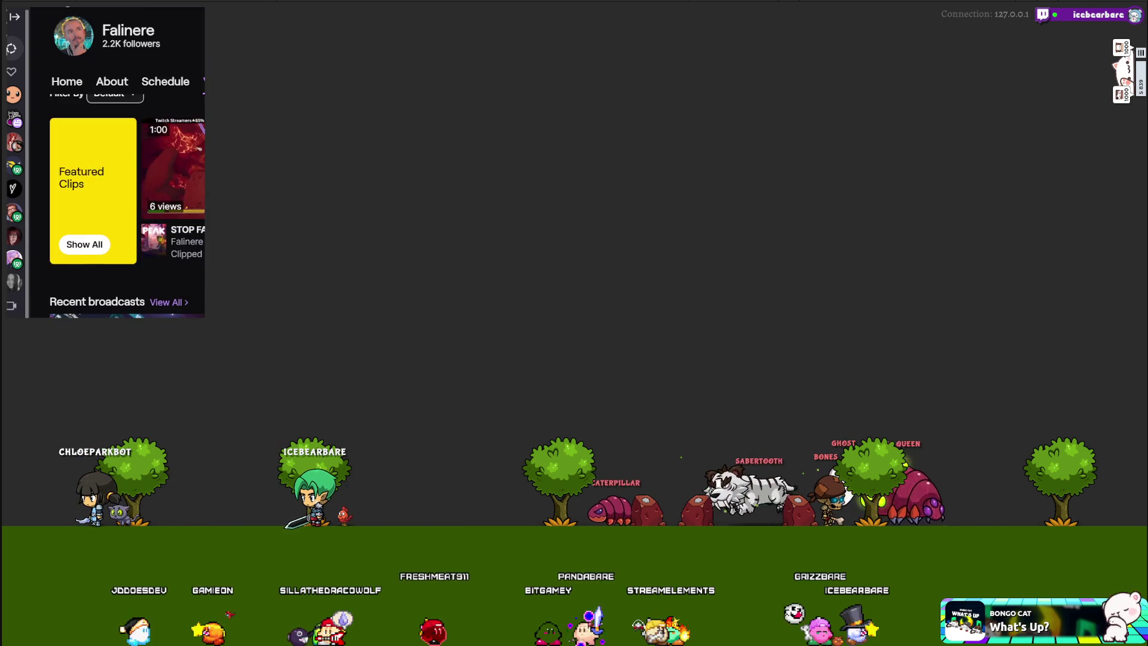
scroll(117, 162, "up", 1)
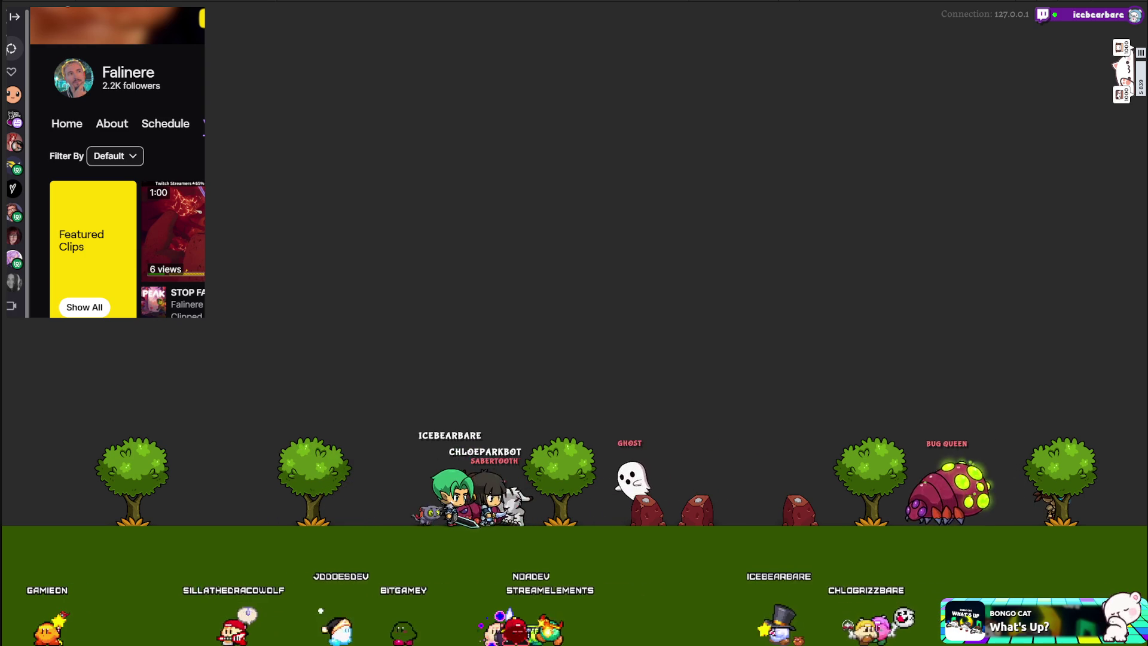
scroll(126, 197, "down", 3)
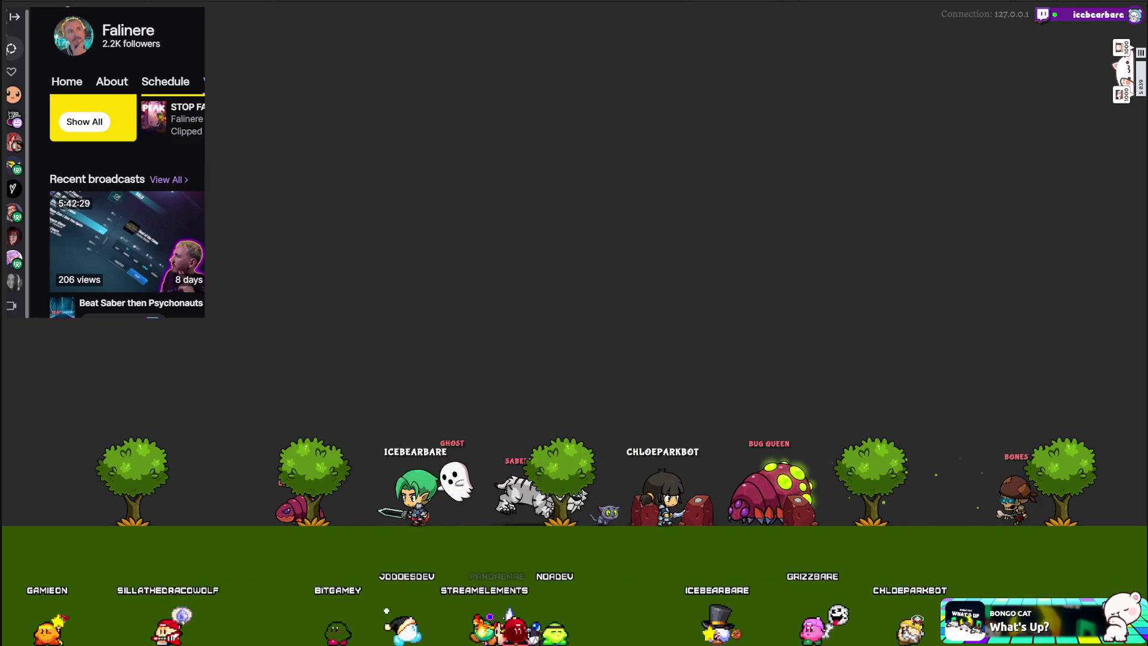
scroll(127, 197, "down", 2)
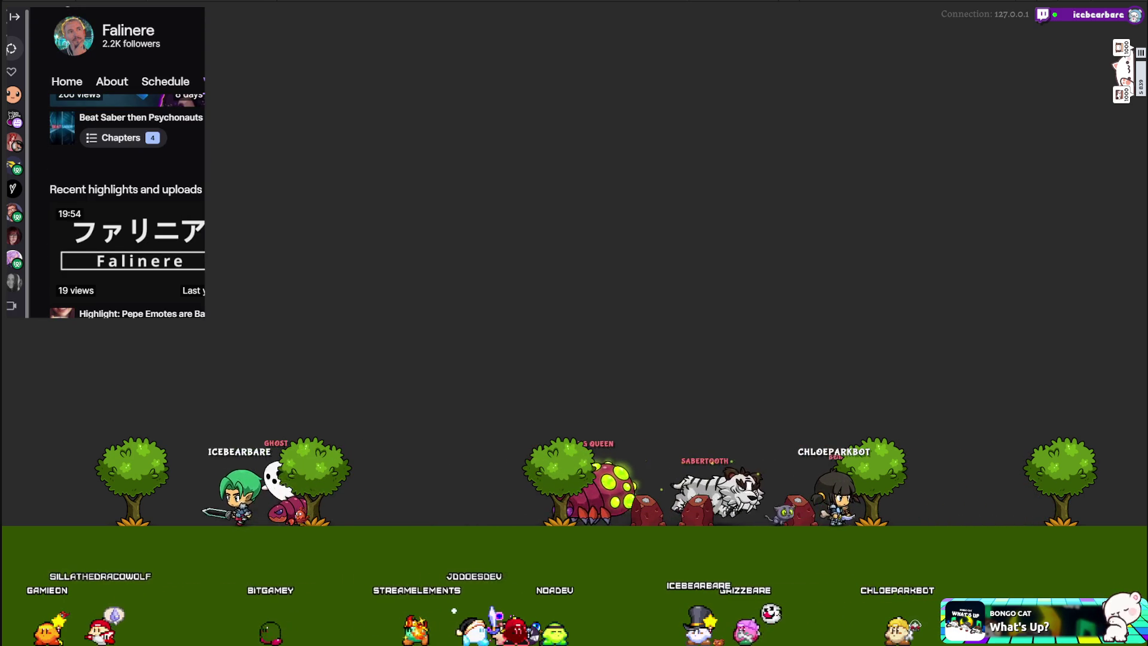
scroll(173, 259, "down", 3)
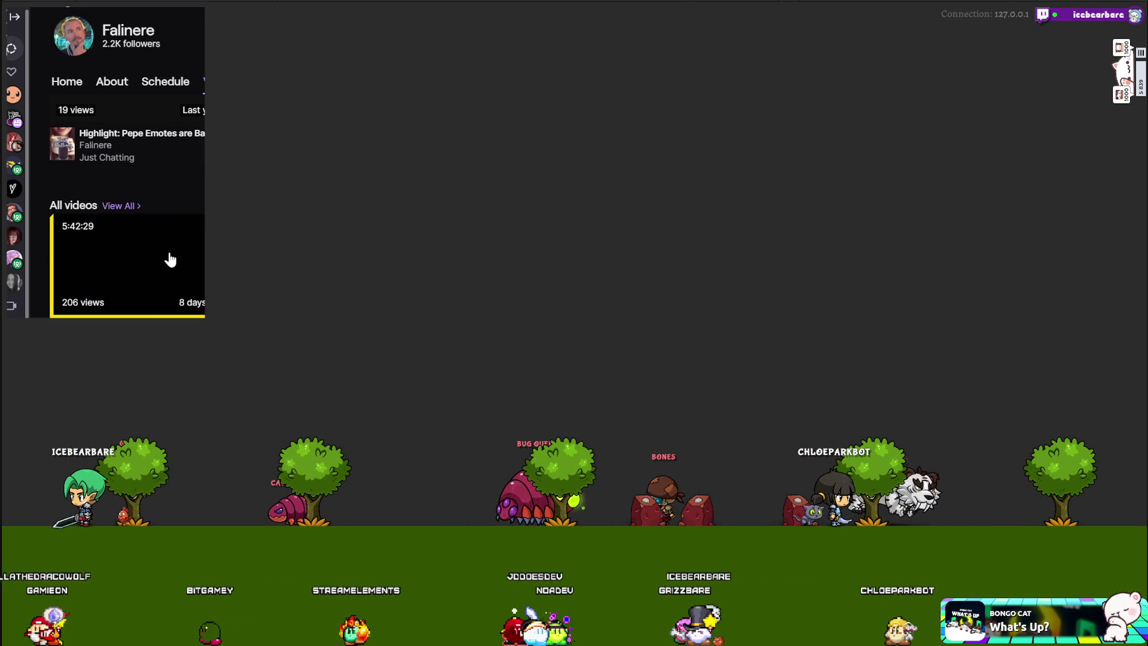